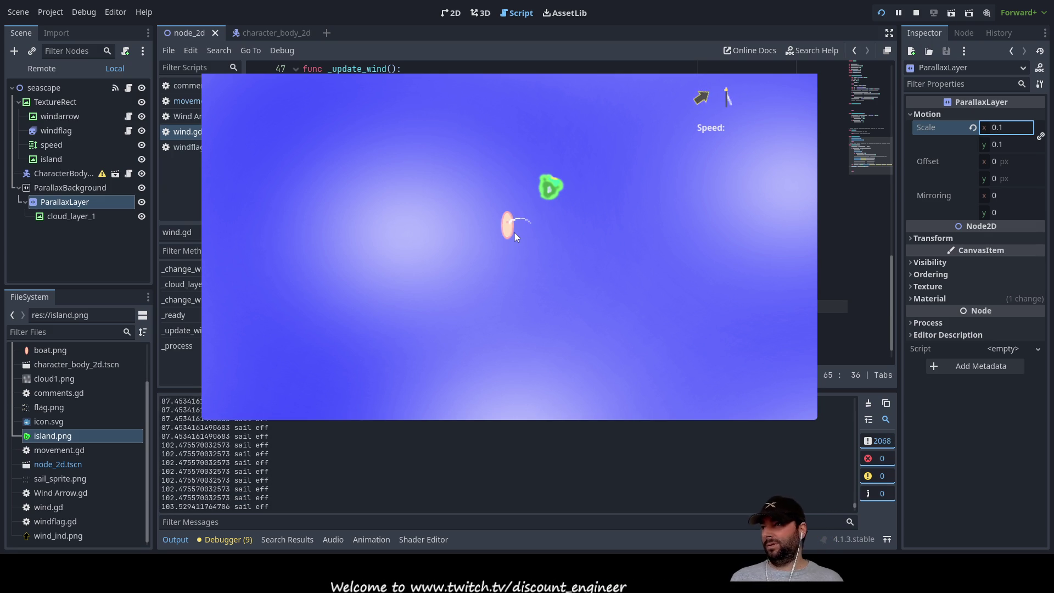
Rename the seascape root node to Screen, select TextureRect, and stop the running game.
left_click(55, 103)
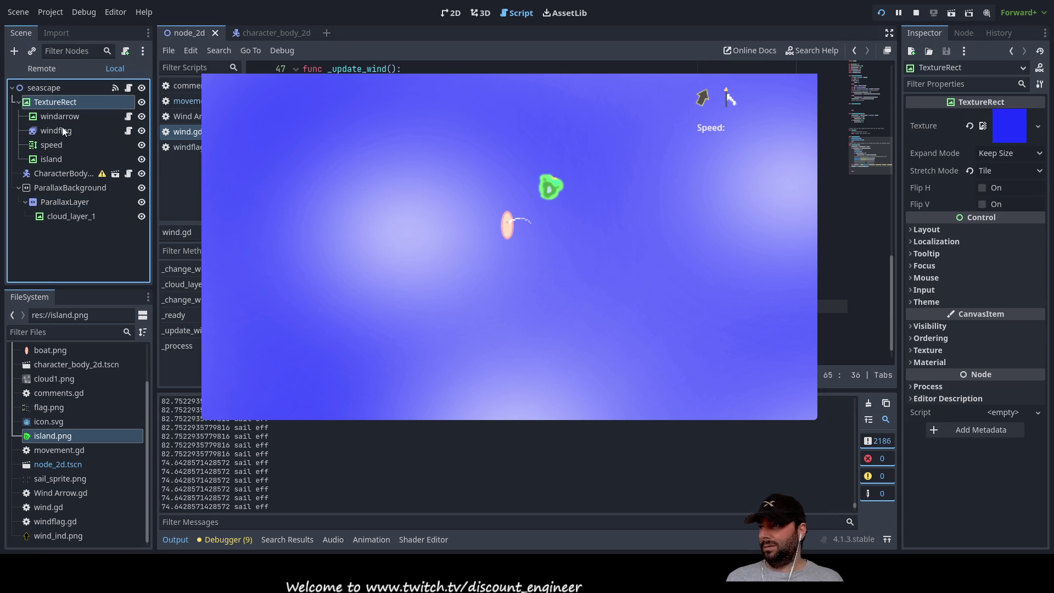
left_click(58, 86)
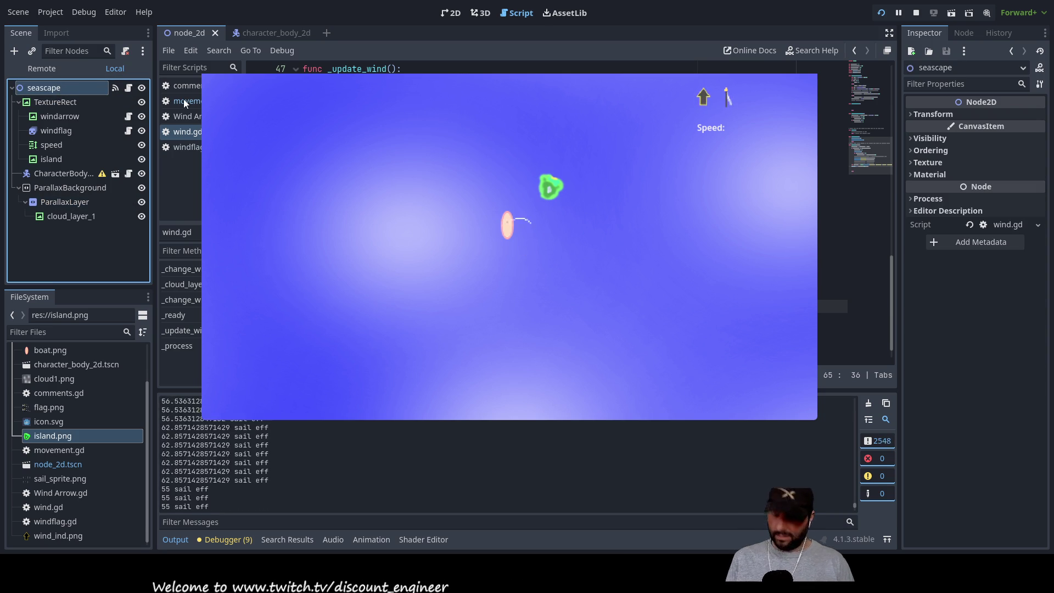
type("Screen")
key("Return")
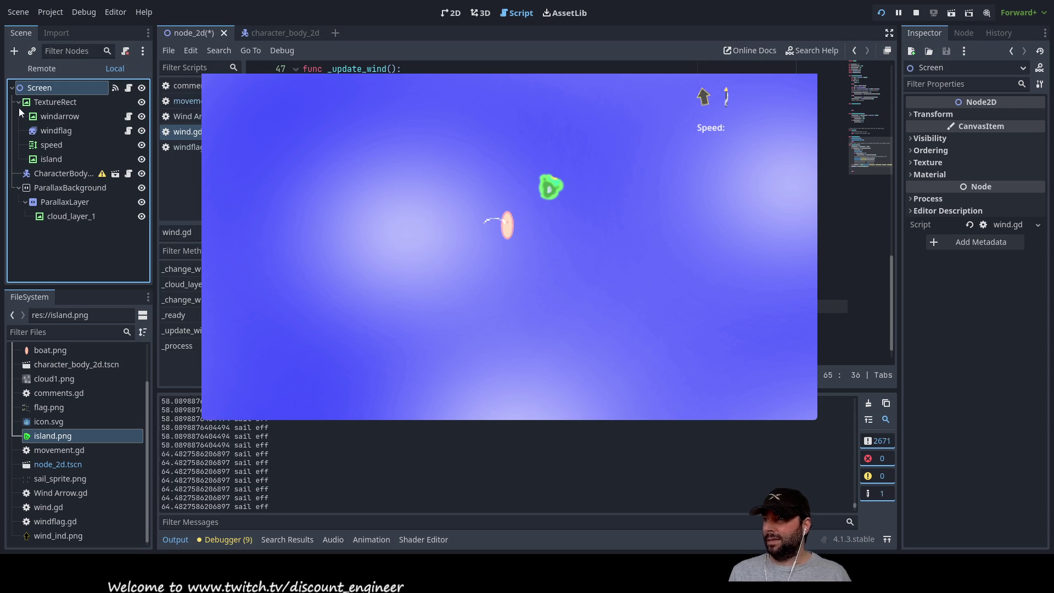
left_click(64, 101)
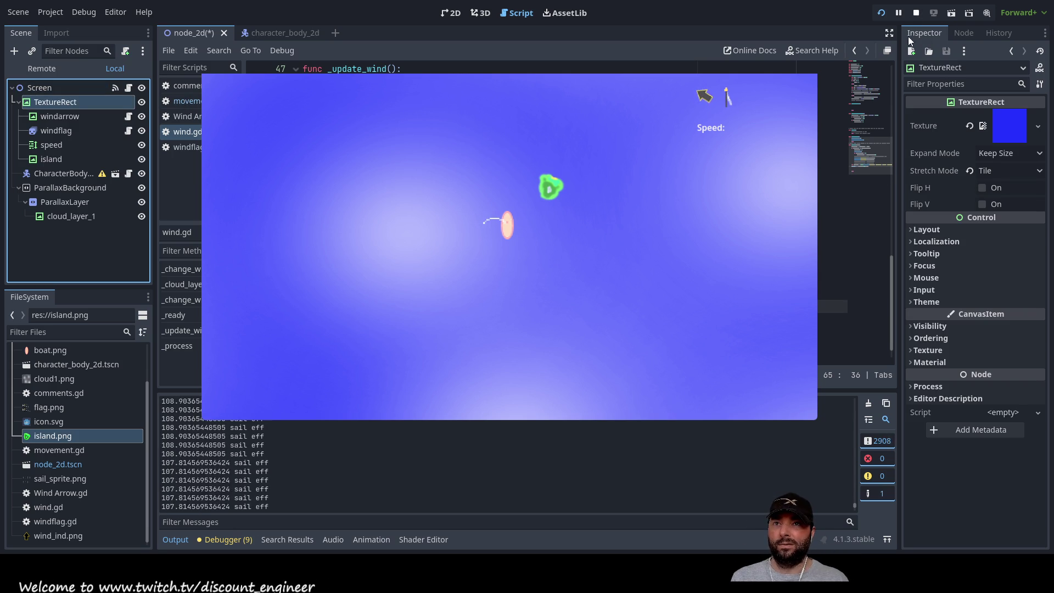
left_click(916, 12)
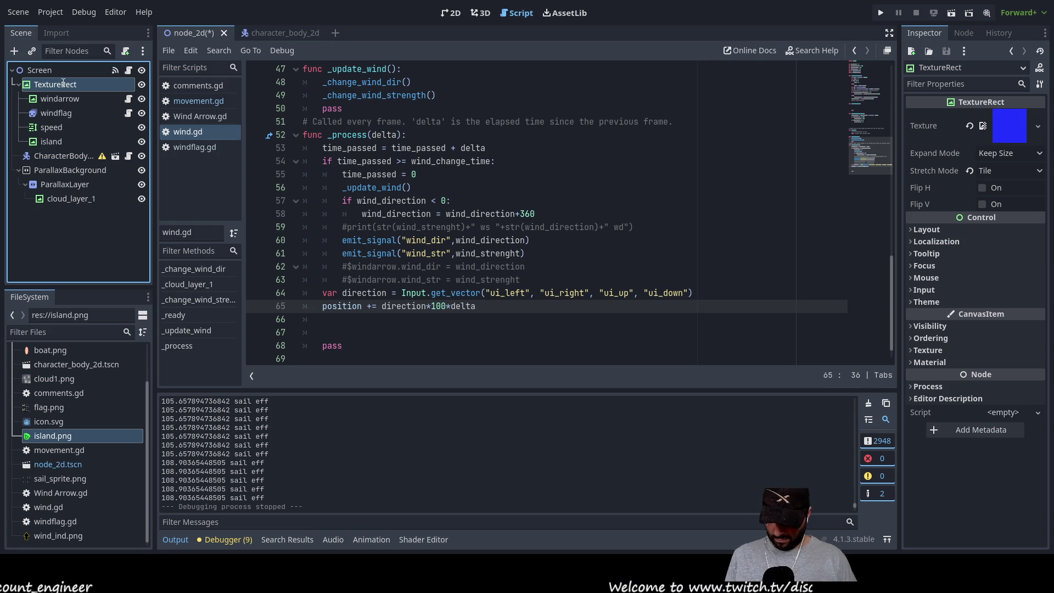
Rename TextureRect to SeaScape and delete the direction and position lines from wind.gd's _process.
type("SeaScape")
key("Return")
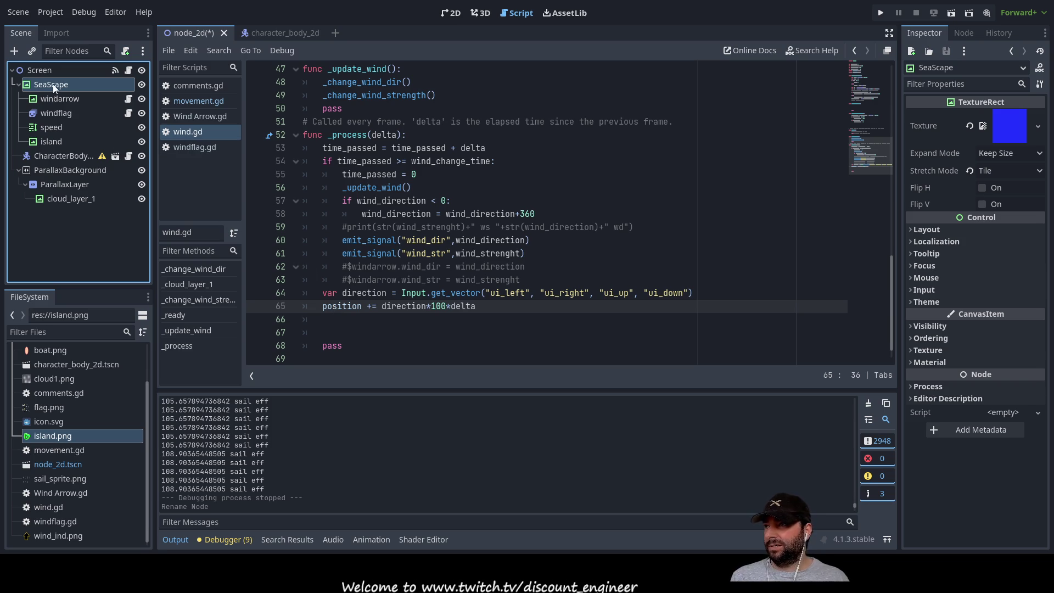
left_click(37, 68)
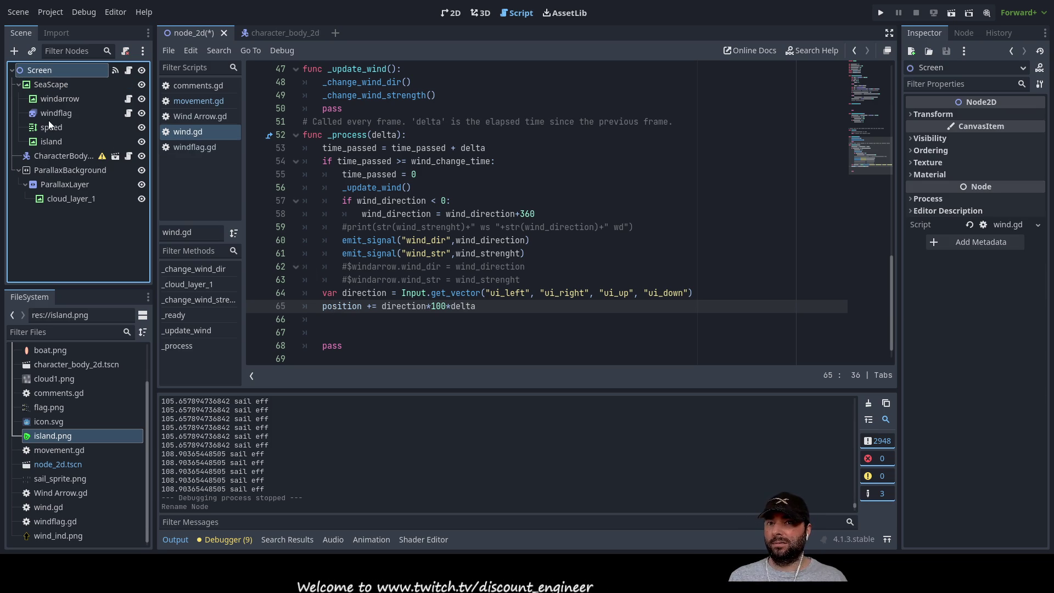
left_click(56, 84)
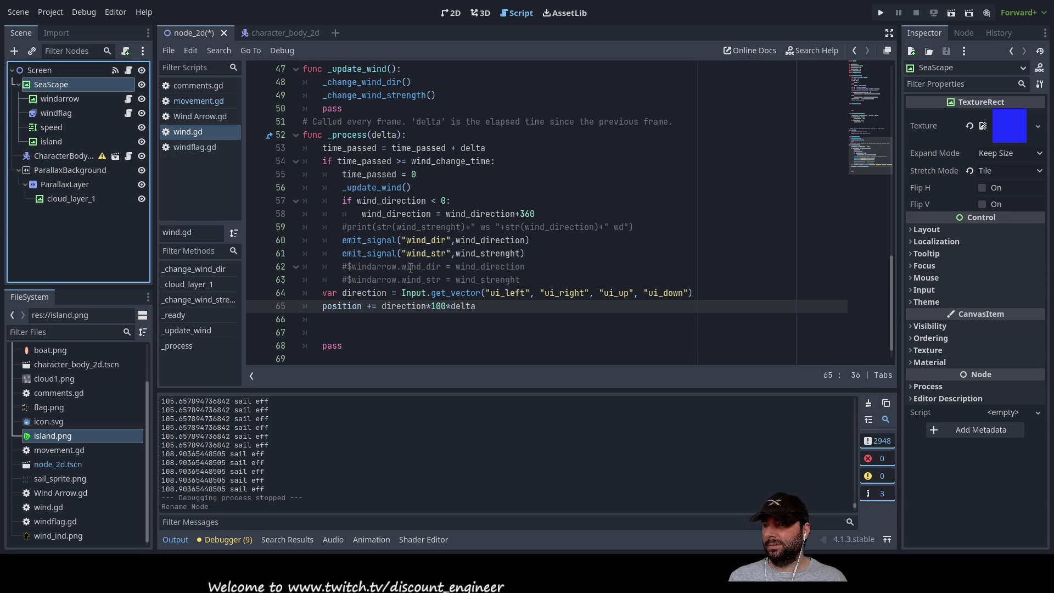
mouse_move(323, 293)
left_mouse_down()
mouse_move(486, 293)
mouse_move(492, 306)
left_mouse_up()
key("ctrl+c")
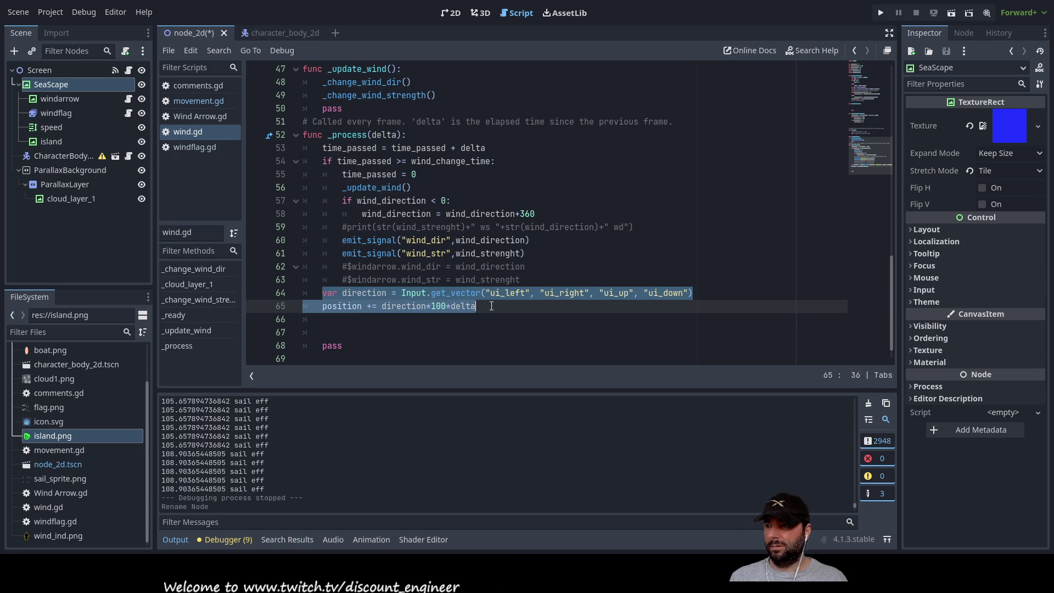
key("BackSpace")
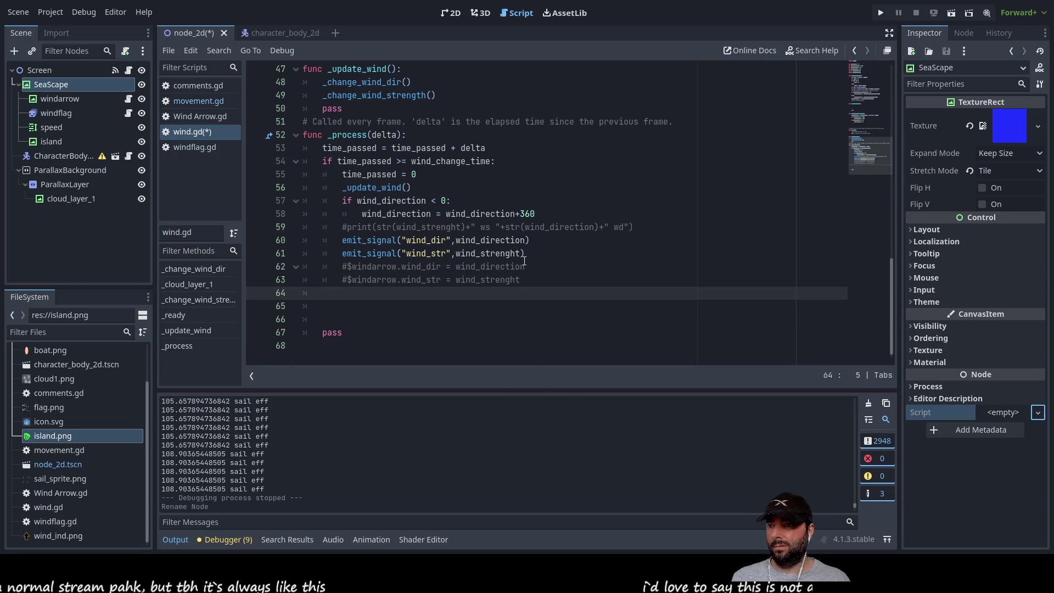
Attach a new SeaScape.gd script to SeaScape and paste the direction and position lines into its _process.
left_click(478, 411)
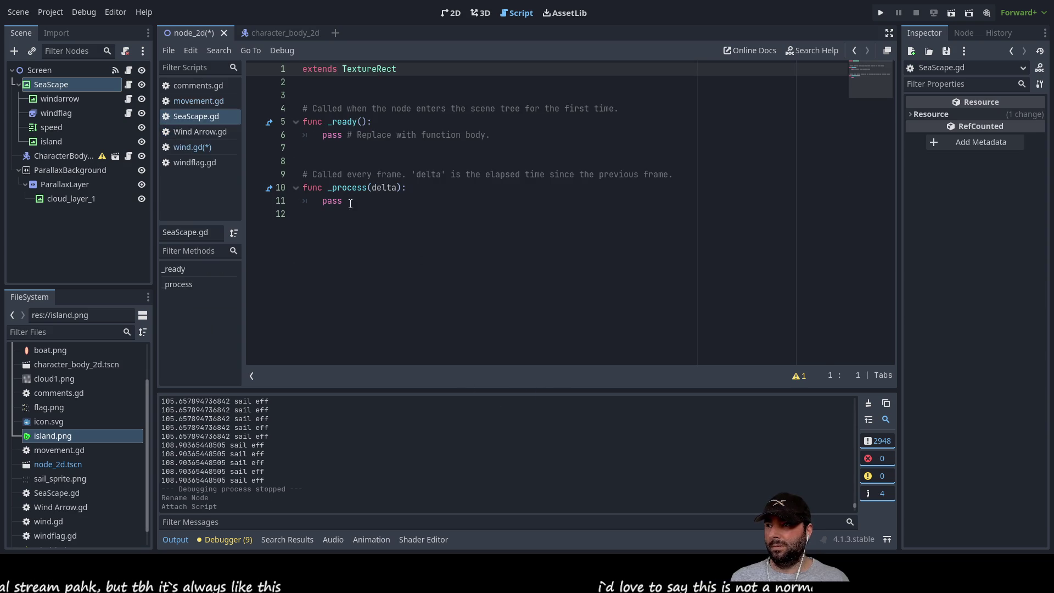
left_click(332, 214)
key("Up")
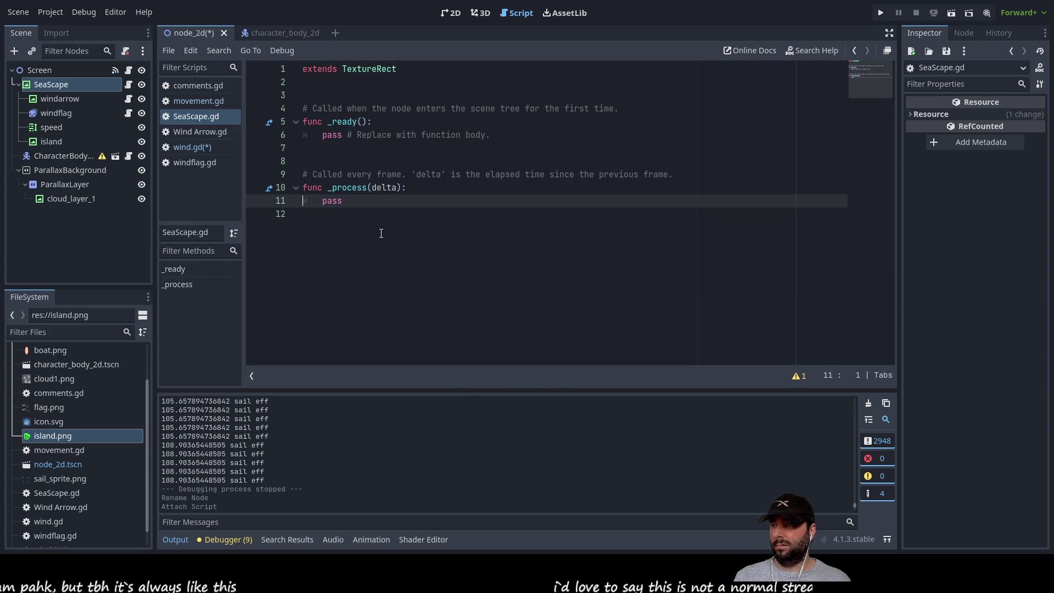
key("ctrl+v")
left_click(381, 233)
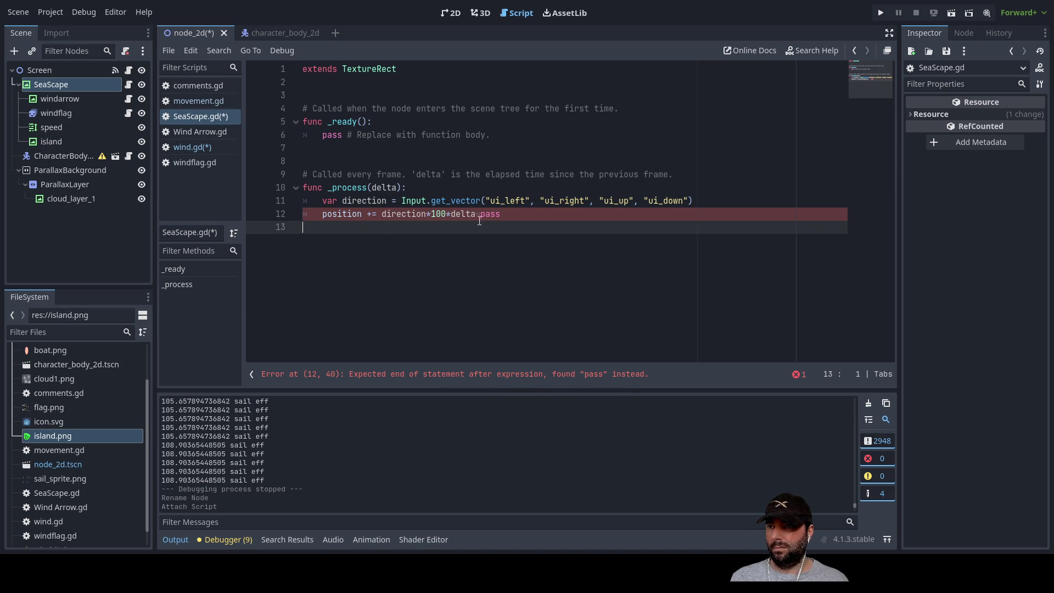
left_click(507, 214)
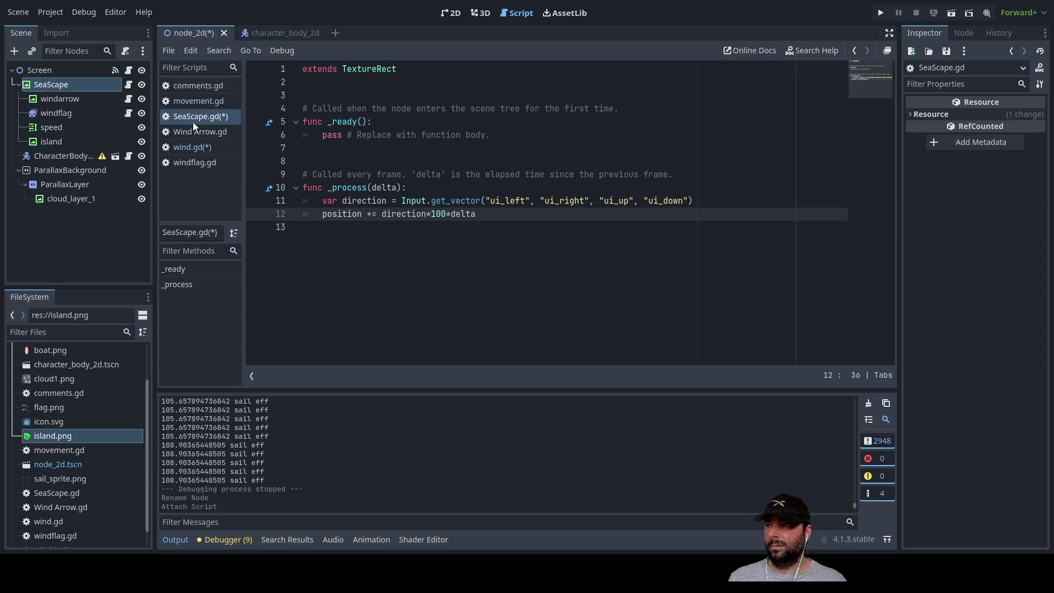
left_click(199, 145)
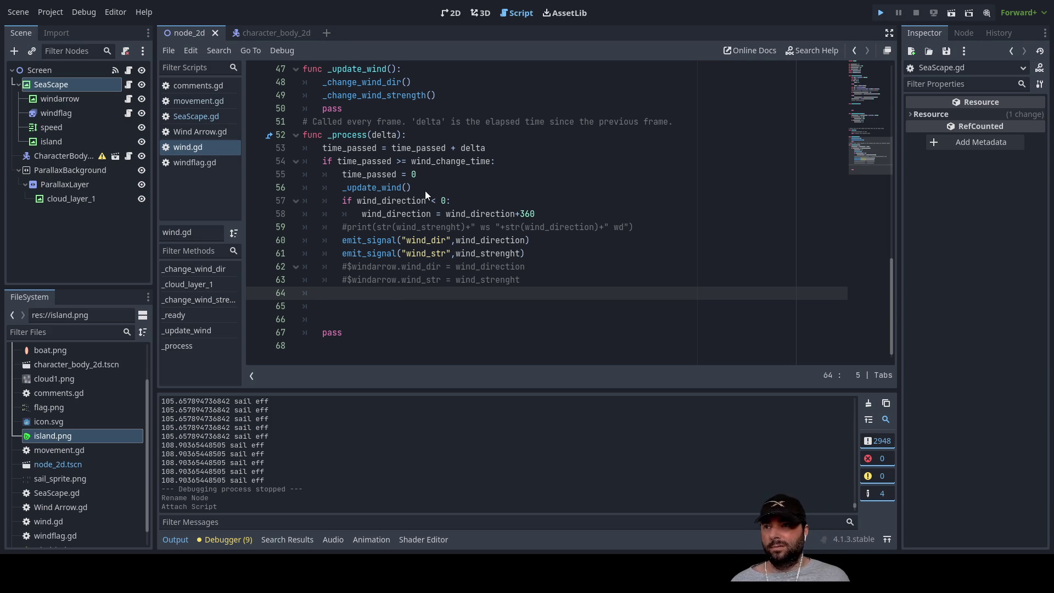
Test-run the scene, then move windarrow out of SeaScape under Screen and select windflag.
key("F5")
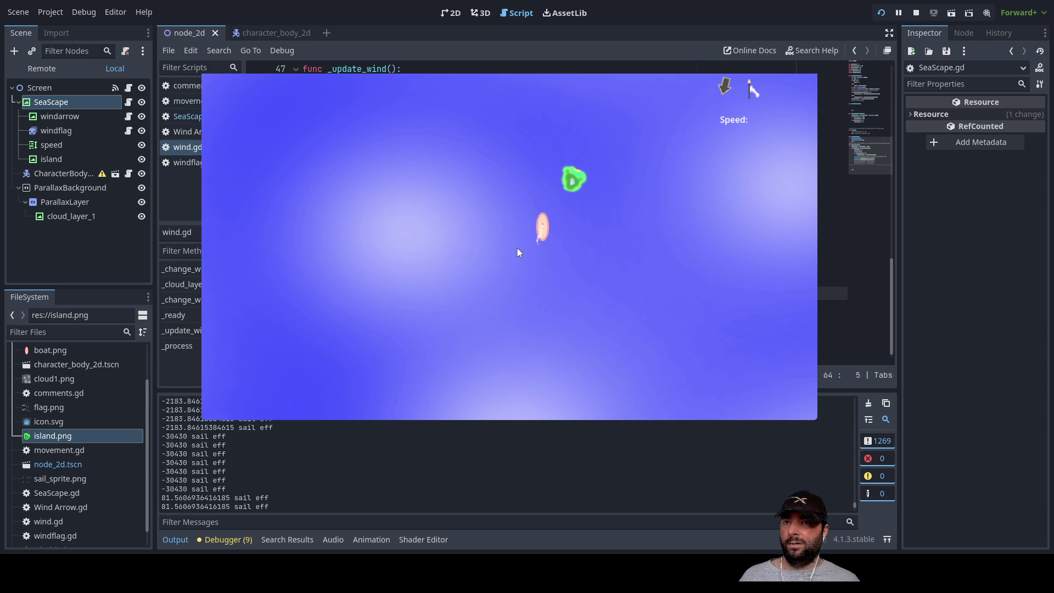
key("F8")
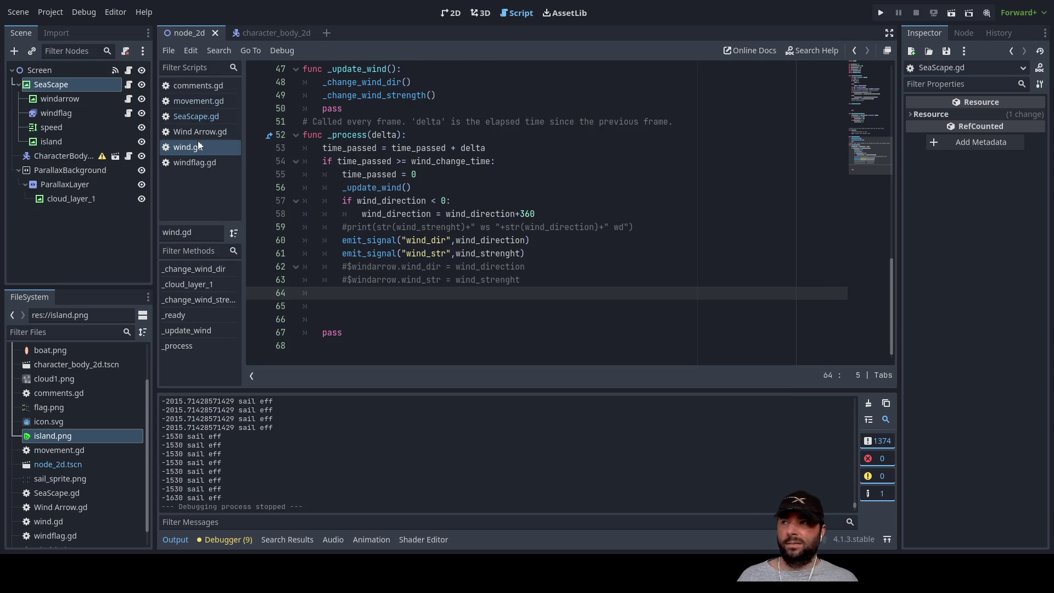
left_click(58, 101)
left_click_drag(41, 101, 45, 70)
left_click(45, 100)
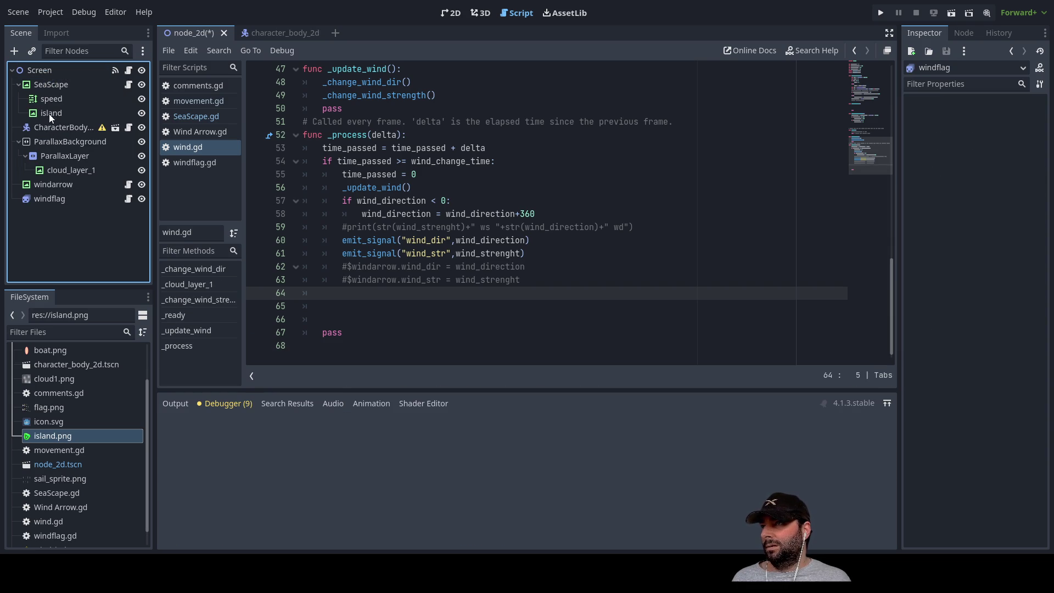
Move the speed node under Screen, then run the project and stop it.
mouse_move(48, 98)
left_mouse_down()
mouse_move(39, 100)
mouse_move(40, 72)
left_mouse_up()
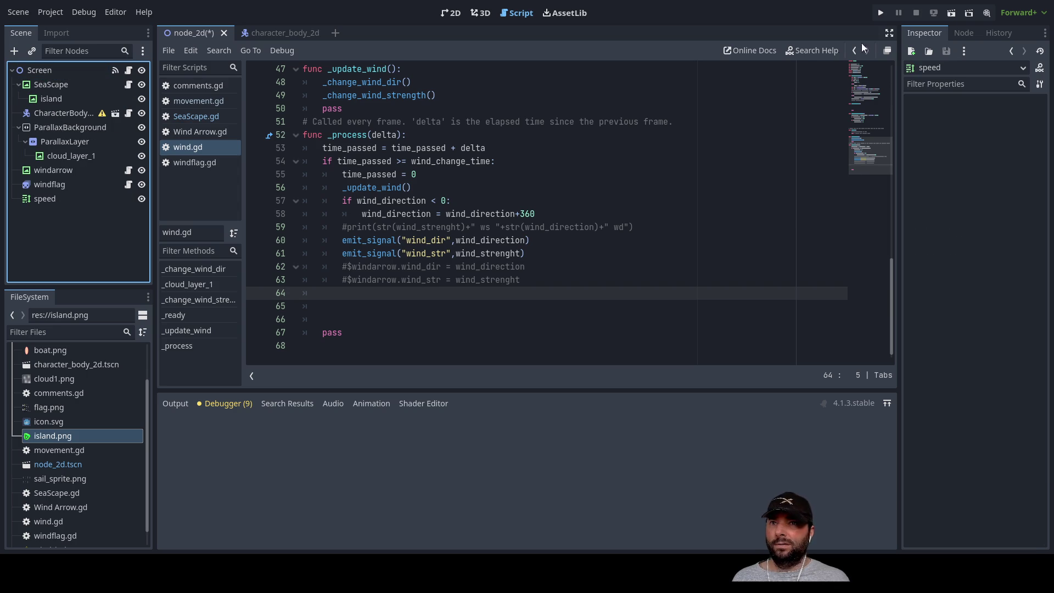
key("F5")
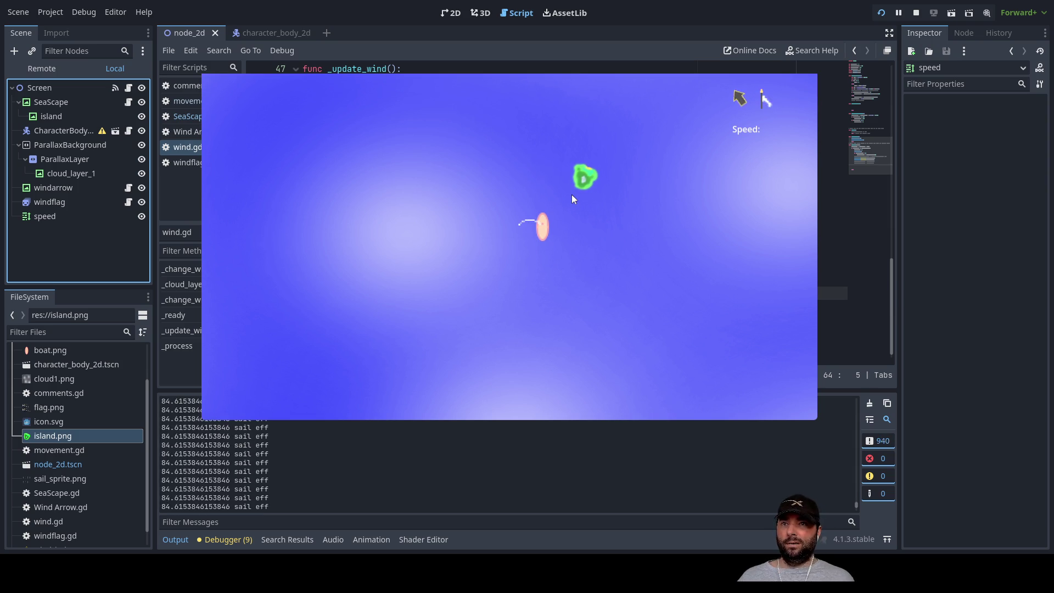
key("F8")
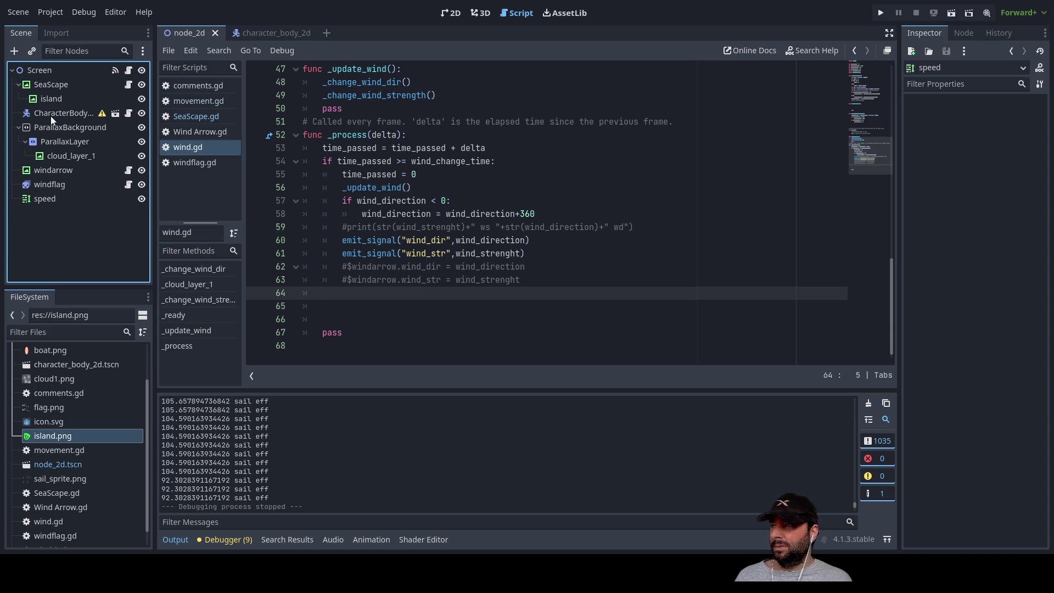
Open SeaScape.gd from the SeaScape node, then reselect the Screen root node.
left_click(41, 85)
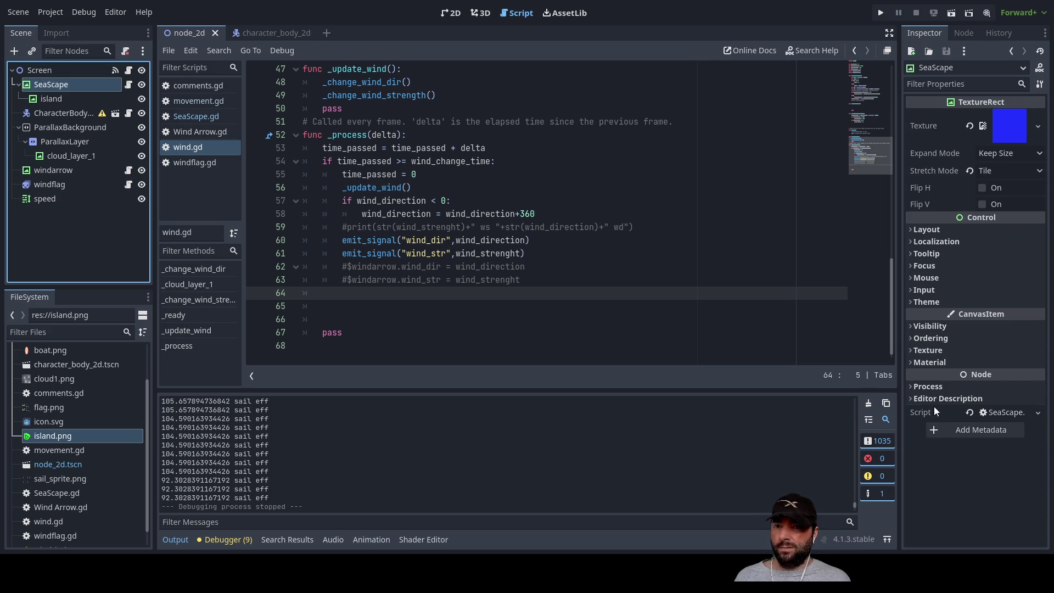
left_click(186, 117)
type("position += direction*100*delta")
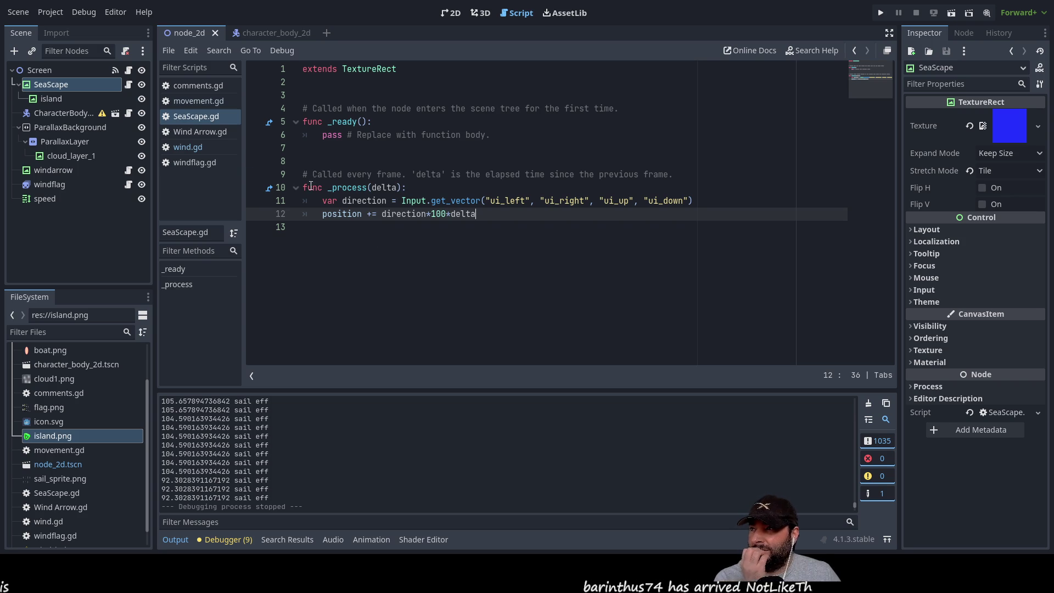
left_click(50, 100)
left_click(52, 84)
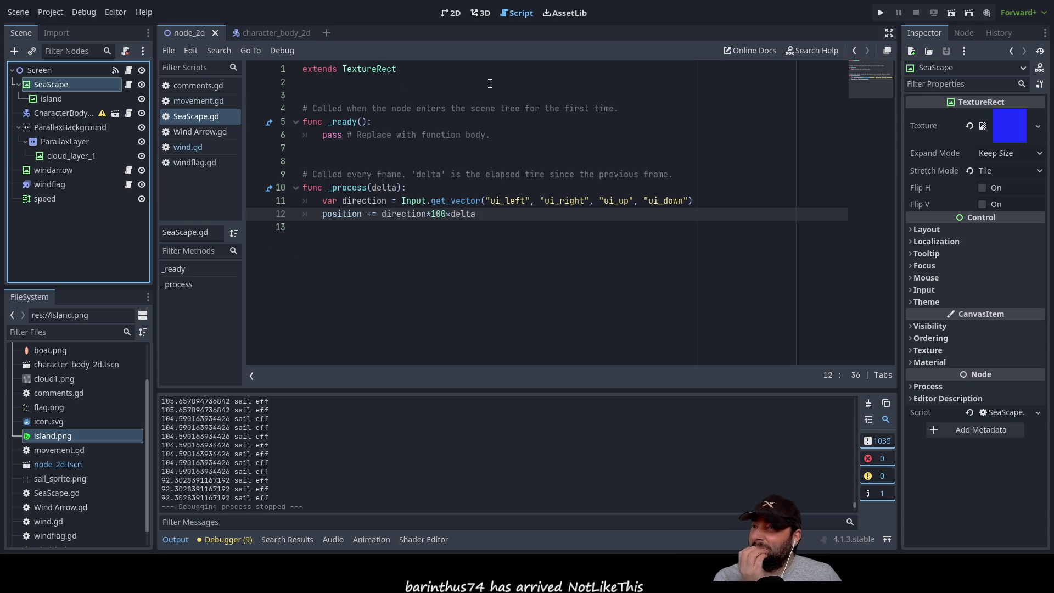
left_click(44, 73)
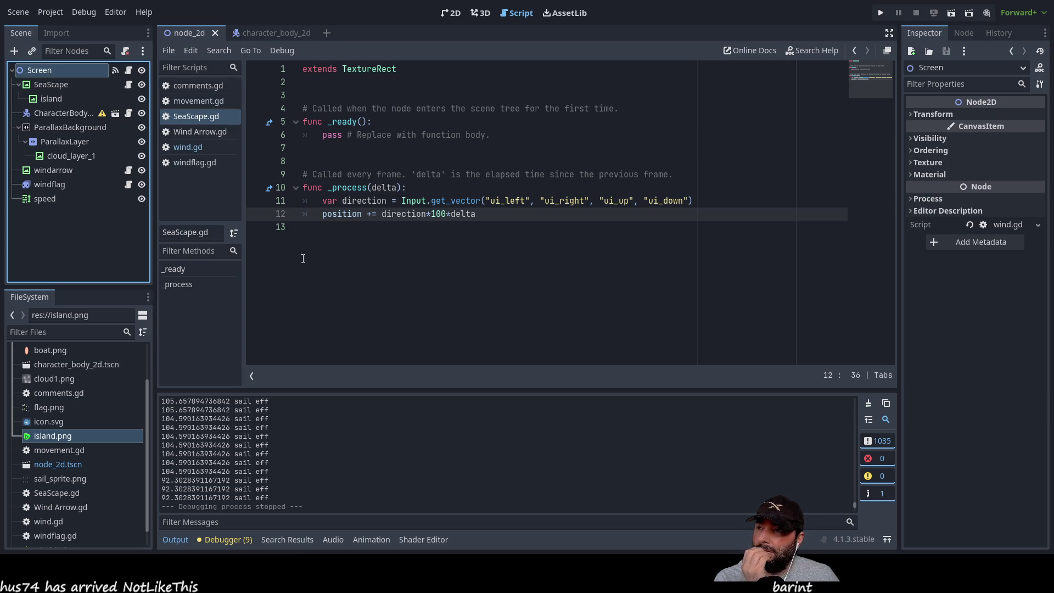
left_click(269, 34)
In the node_2d scene, move ParallaxBackground under SeaScape, then test-run and stop the game.
left_click(186, 31)
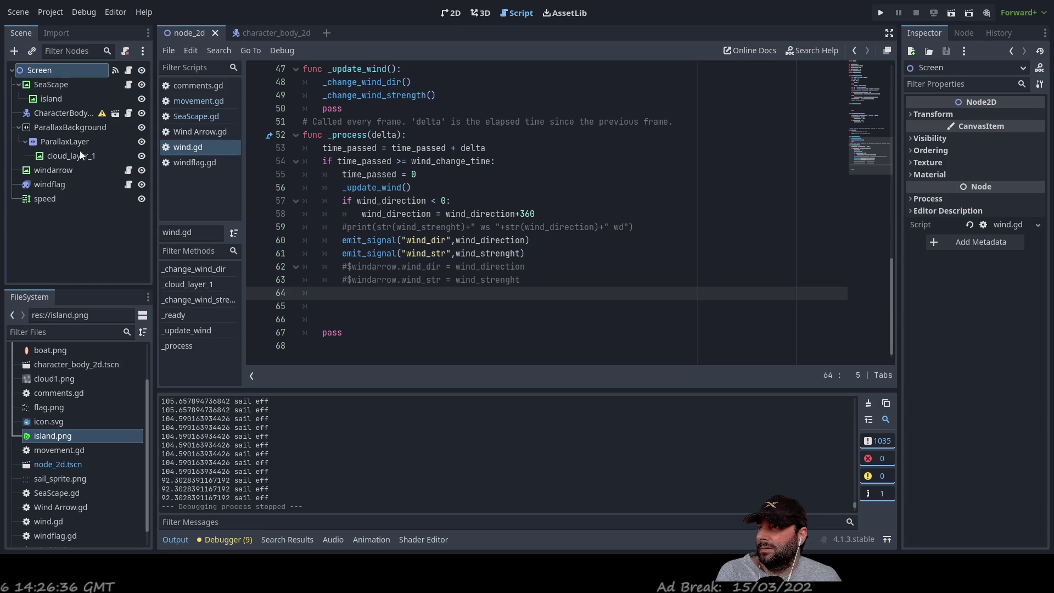
left_click(51, 141)
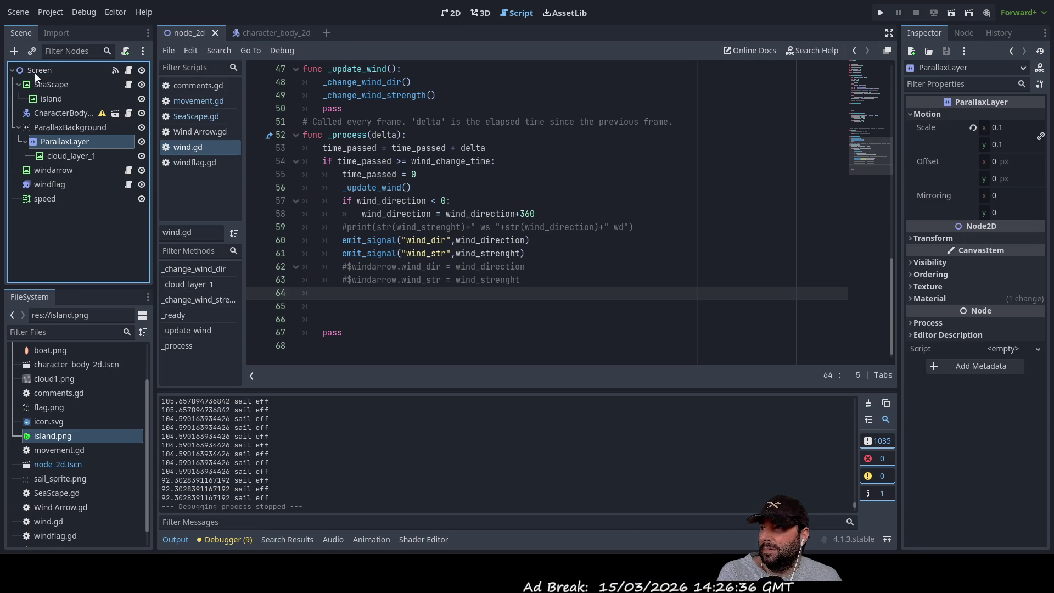
left_click_drag(43, 130, 55, 86)
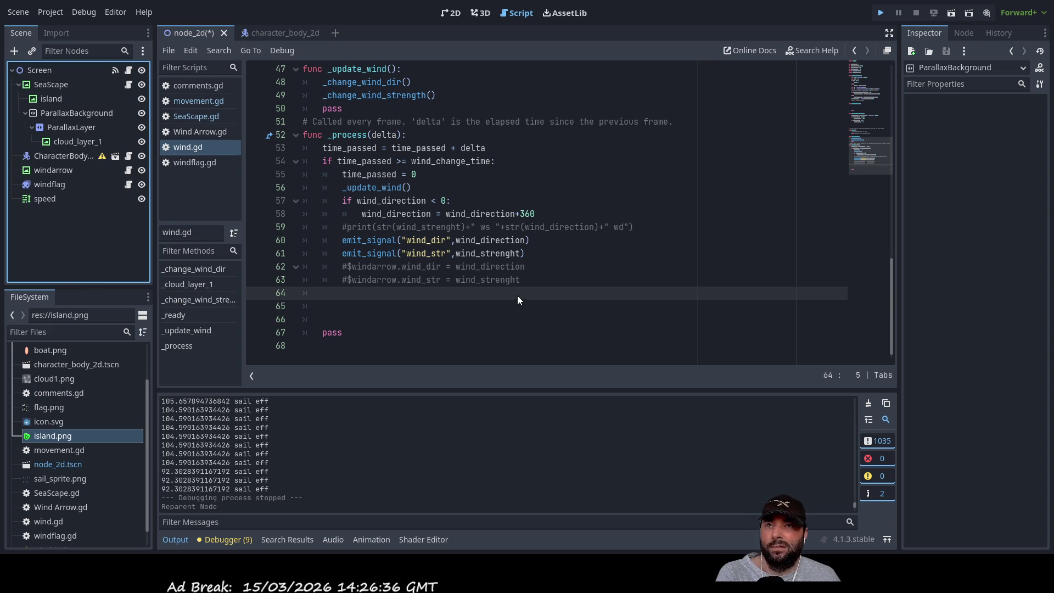
key("F5")
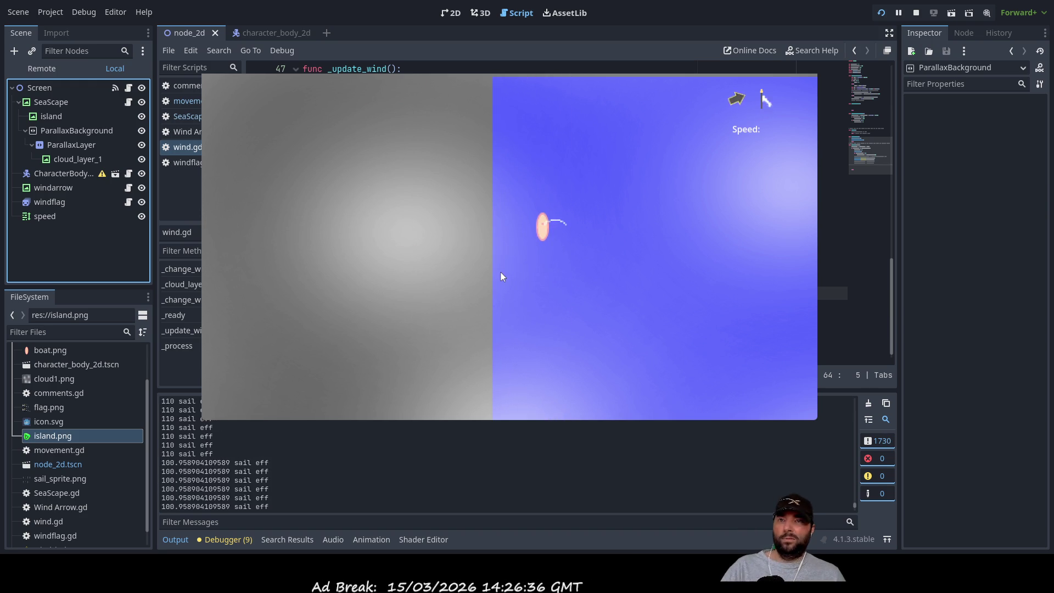
left_click(917, 16)
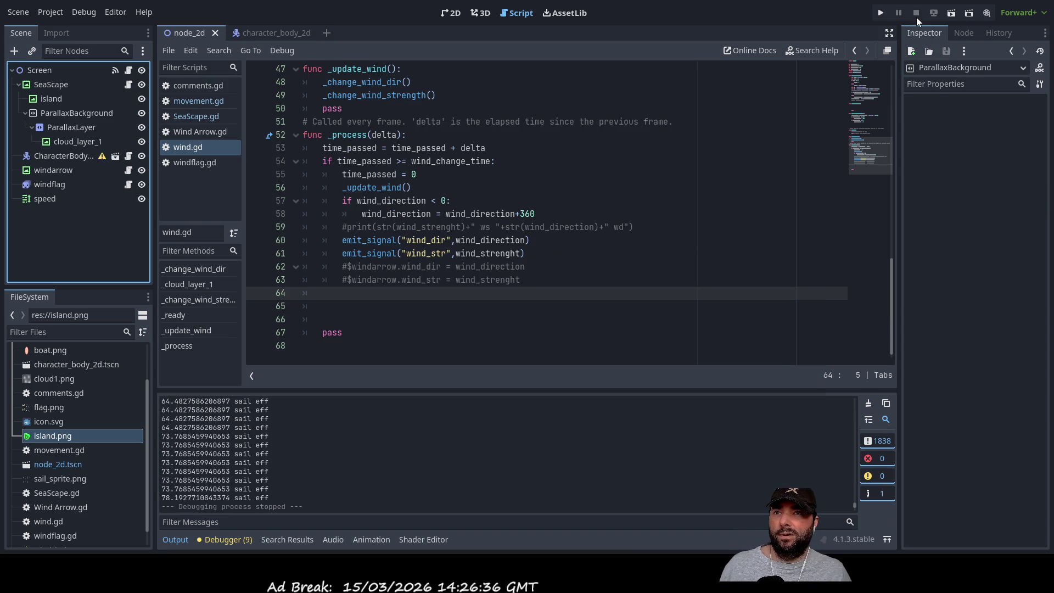
Set ParallaxLayer's Motion Scale to 100 on x and y, then run the game.
left_click(78, 127)
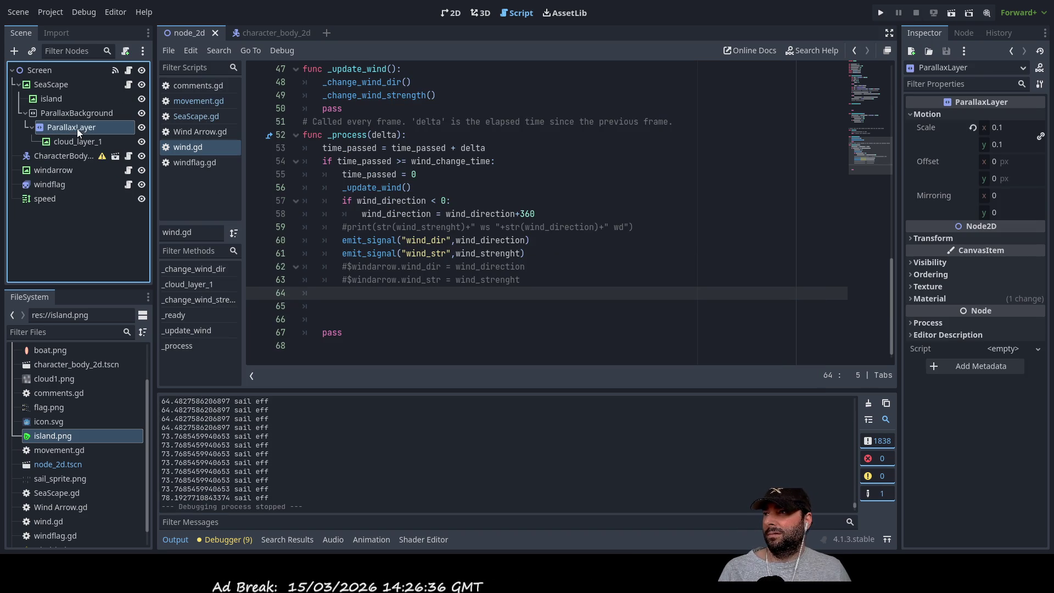
left_click(1004, 128)
type("100")
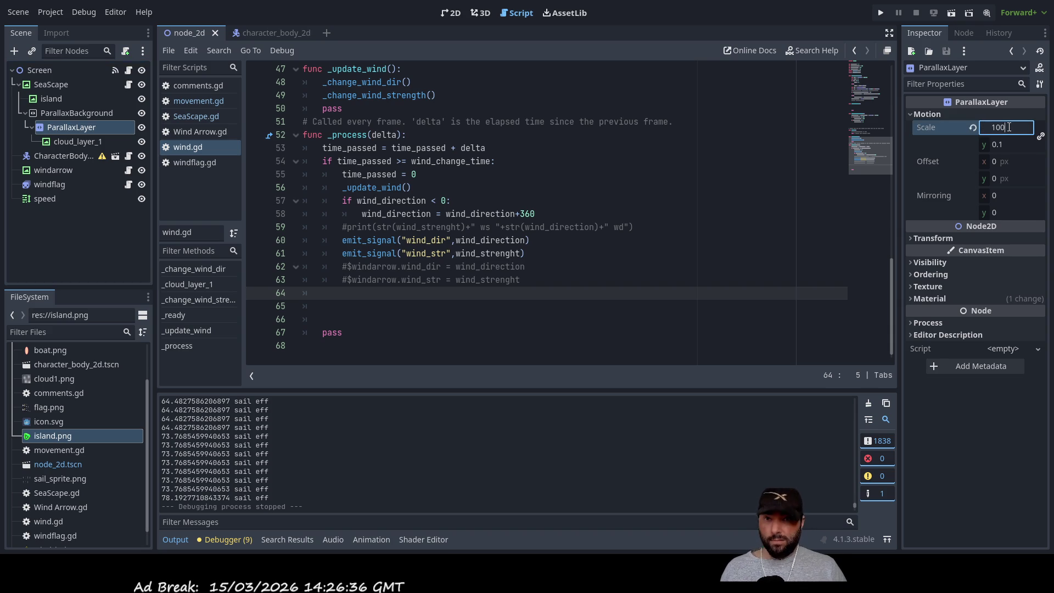
left_click(1013, 147)
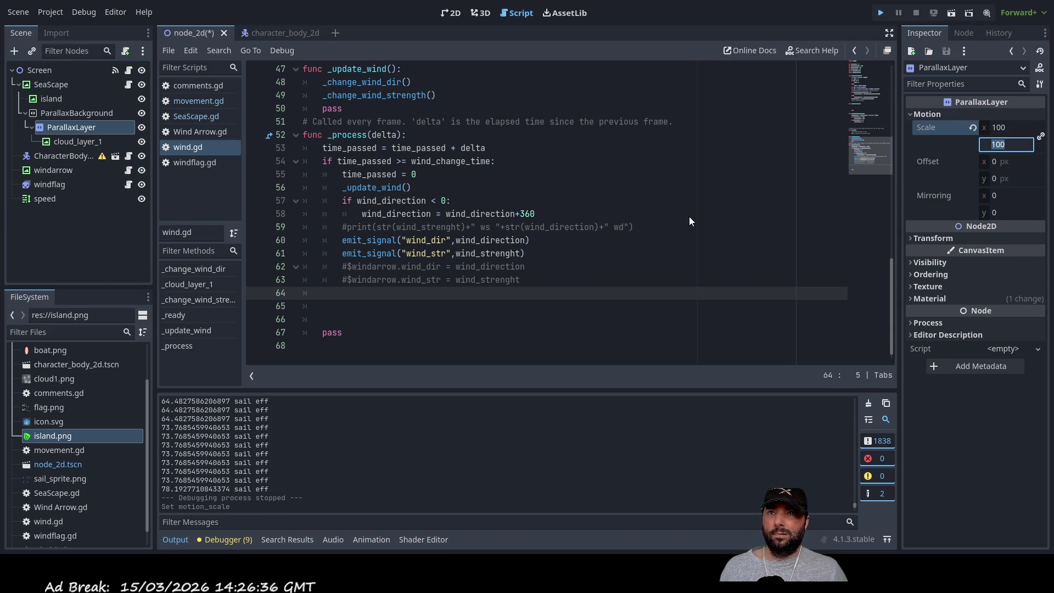
key("F5")
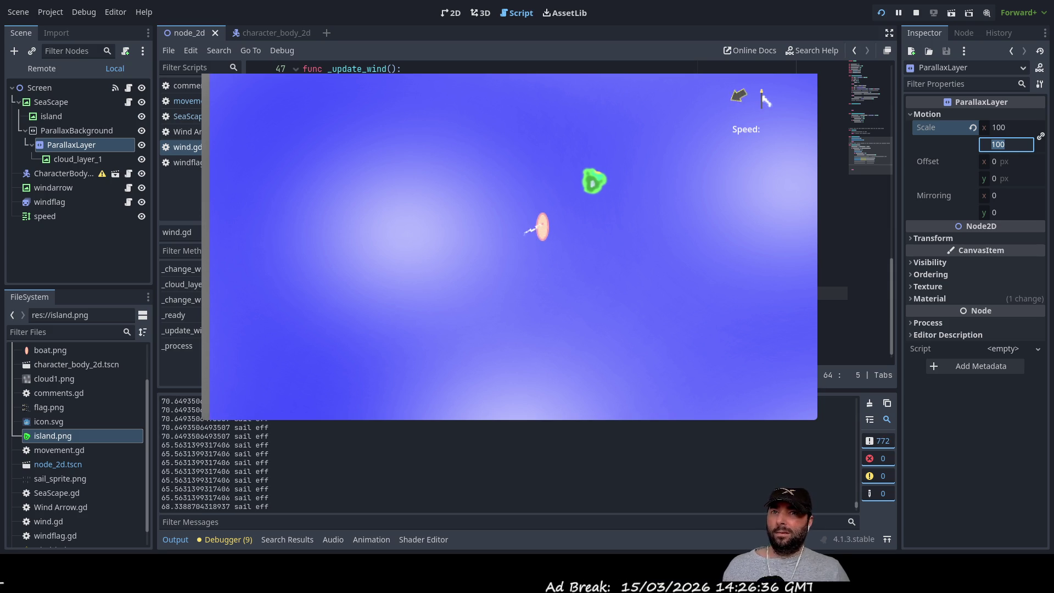
Stop the running game and switch to the 2D Parallax documentation page.
left_click(916, 13)
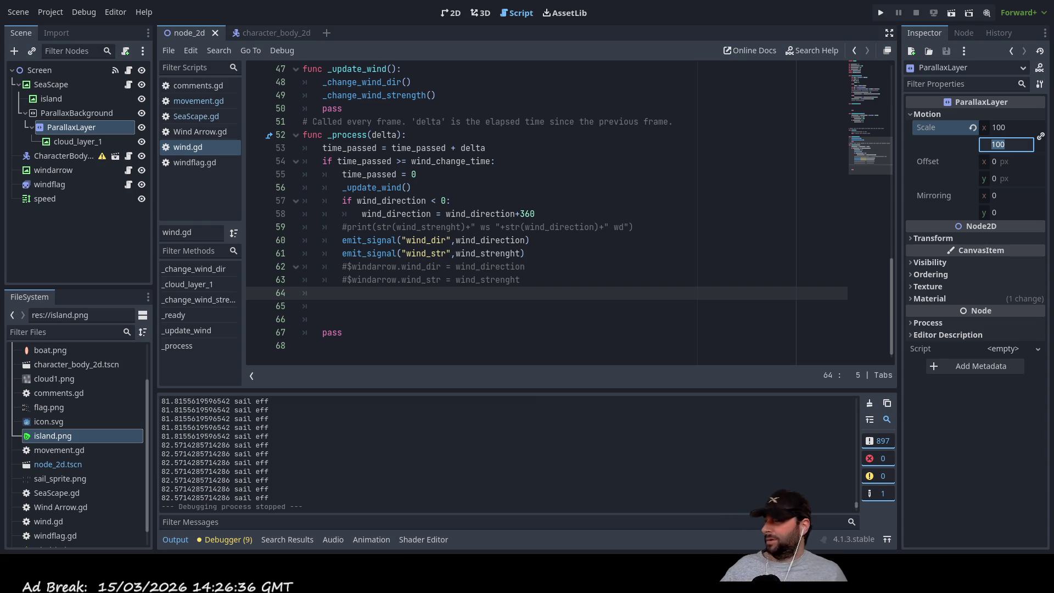
key("alt+Tab")
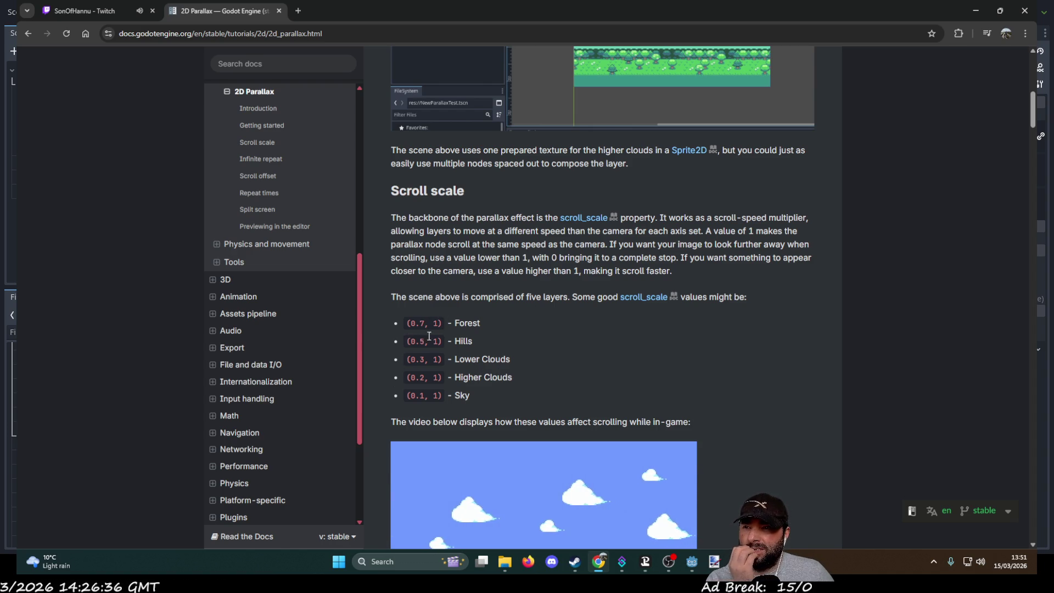
Scroll through the 2D Parallax tutorial's Scroll scale section.
scroll(528, 327, "down", 2)
scroll(529, 327, "down", 2)
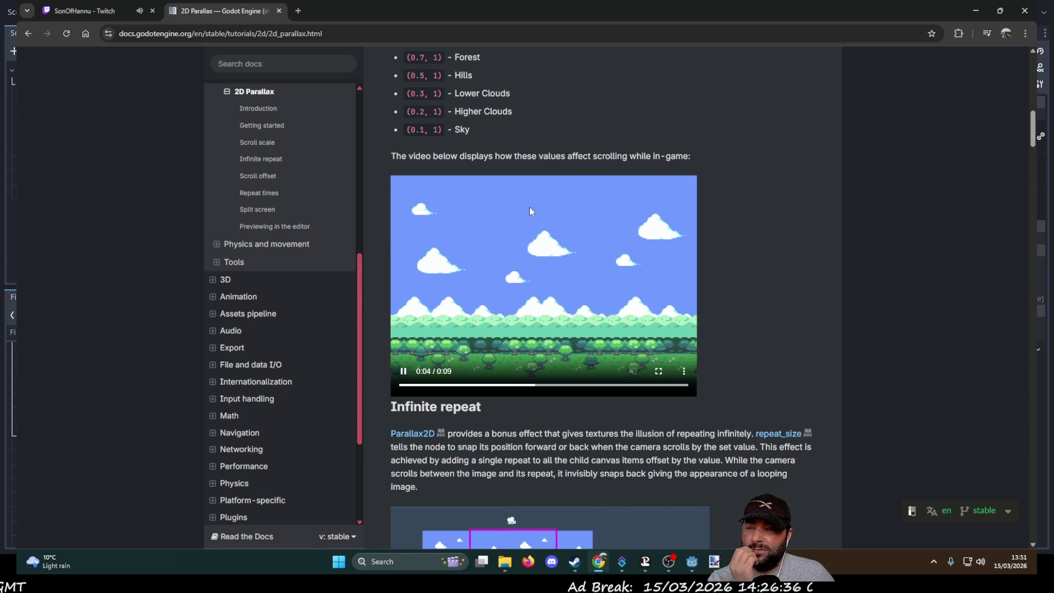
scroll(485, 288, "up", 2)
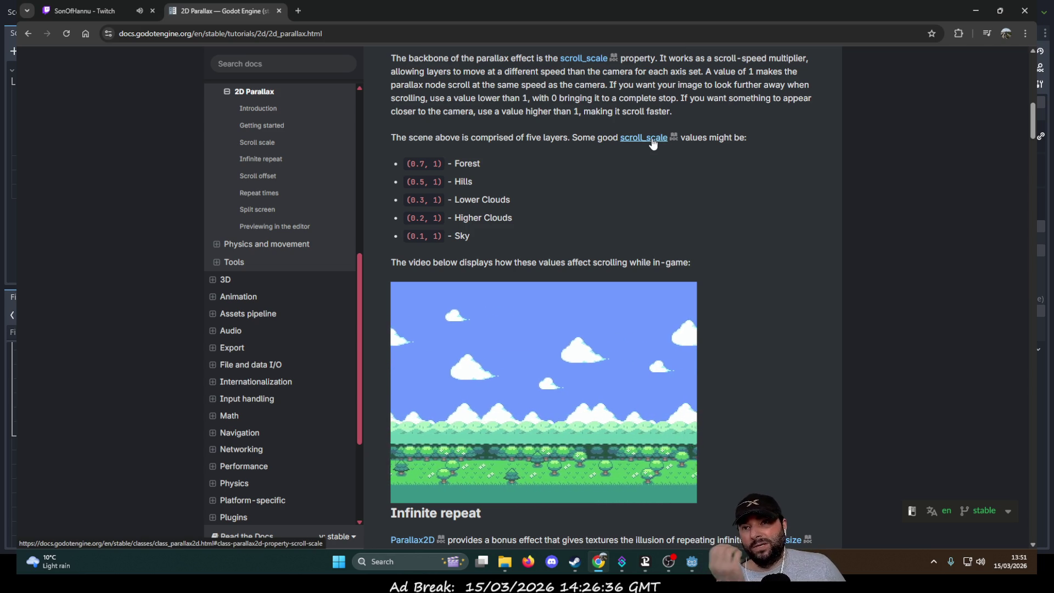
Read the Parallax2D scroll_scale reference entry, then return to the Godot editor.
left_click(650, 141)
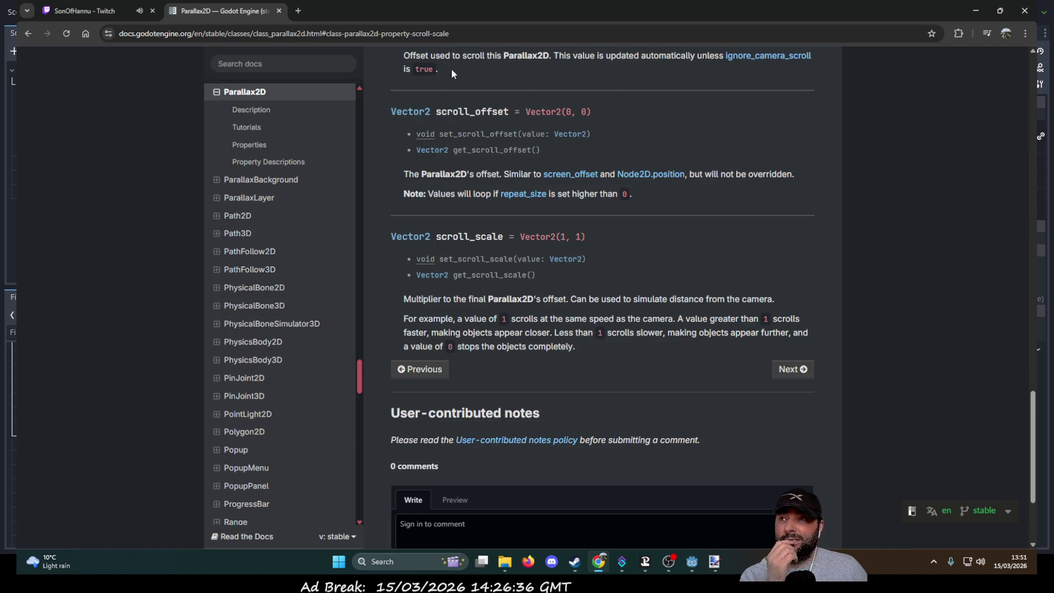
scroll(584, 225, "down", 3)
scroll(582, 233, "up", 15)
scroll(584, 247, "up", 20)
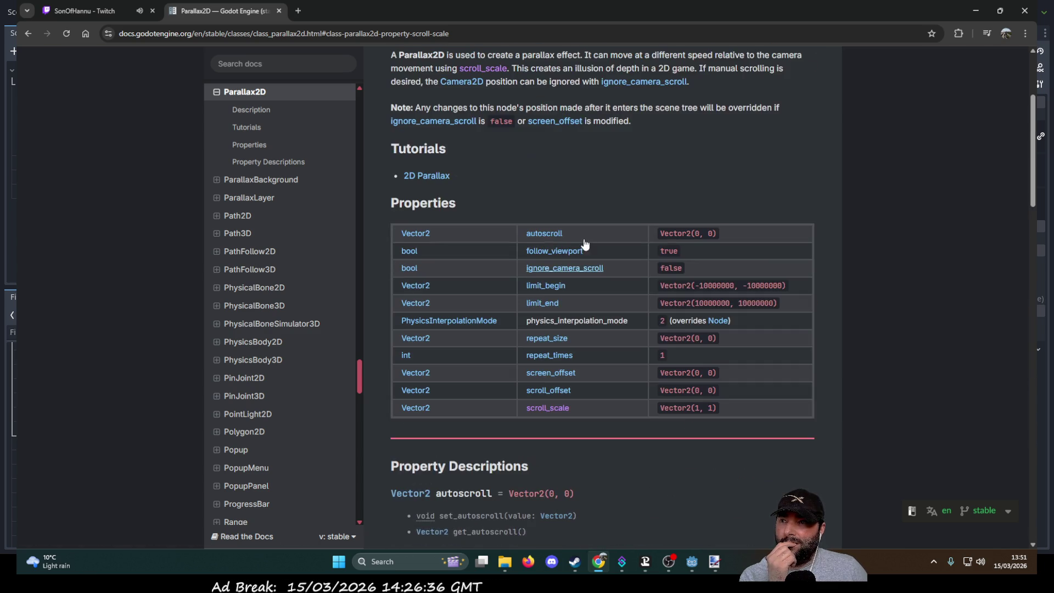
scroll(585, 248, "up", 3)
scroll(581, 249, "down", 18)
scroll(577, 247, "down", 18)
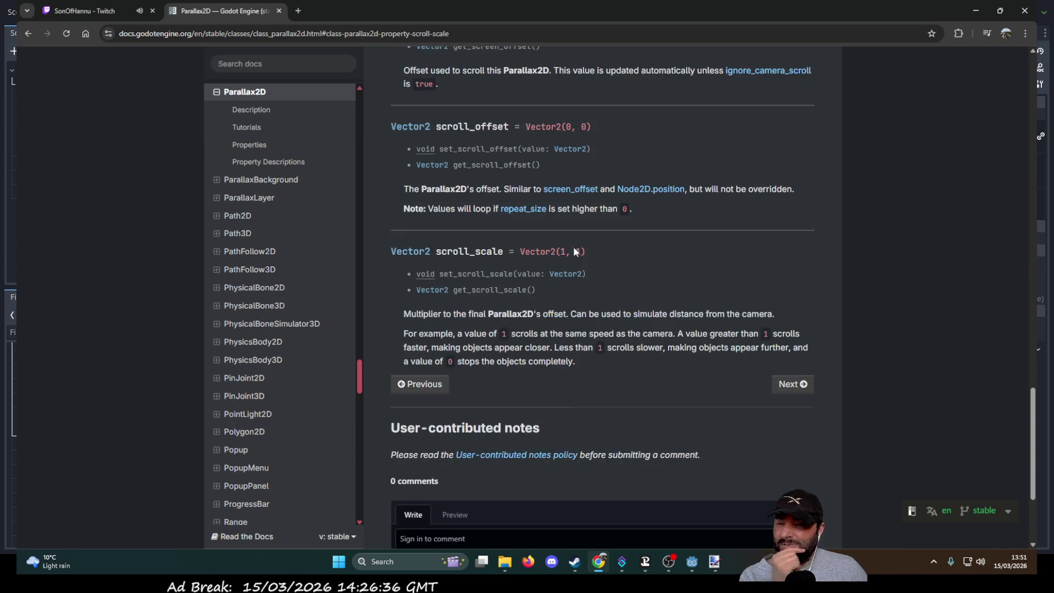
scroll(559, 260, "up", 6)
scroll(535, 263, "up", 2)
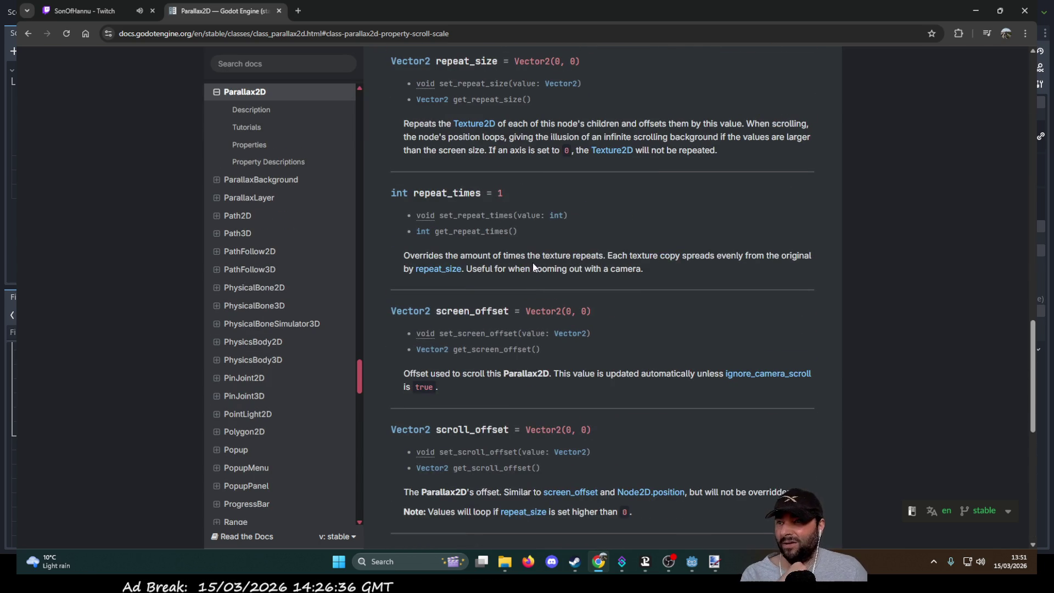
key("alt+Tab")
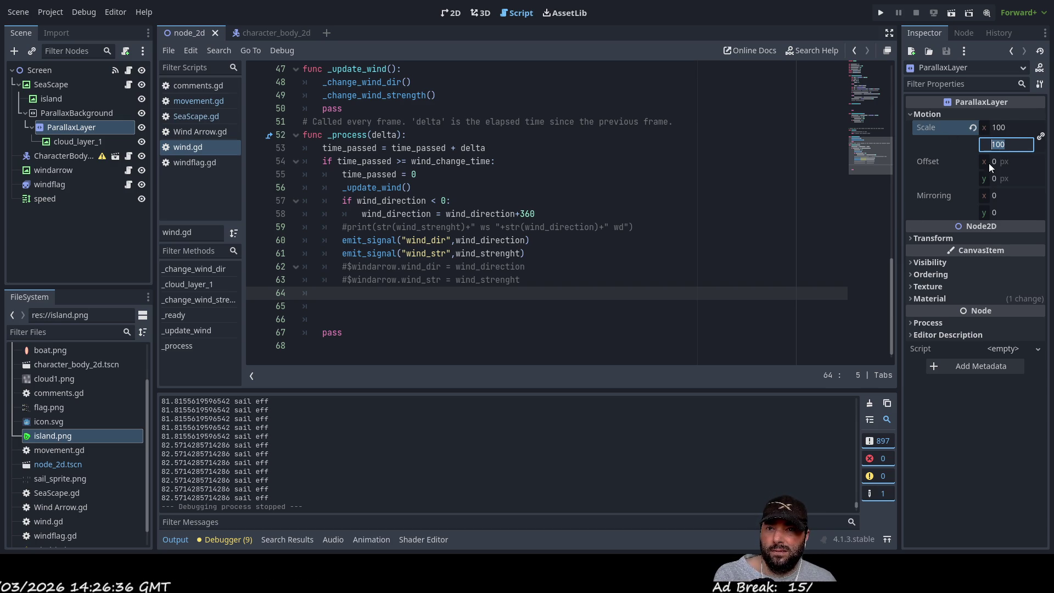
Confirm the ParallaxLayer's motion scale is 100 by 100, then open the SeaScape.gd script.
left_click(912, 239)
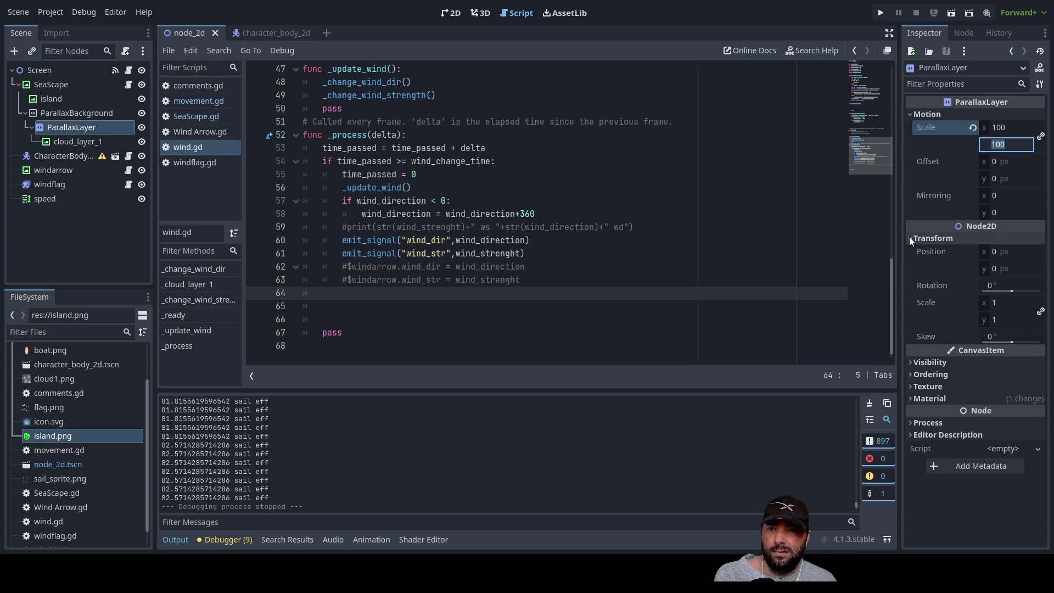
left_click(998, 305)
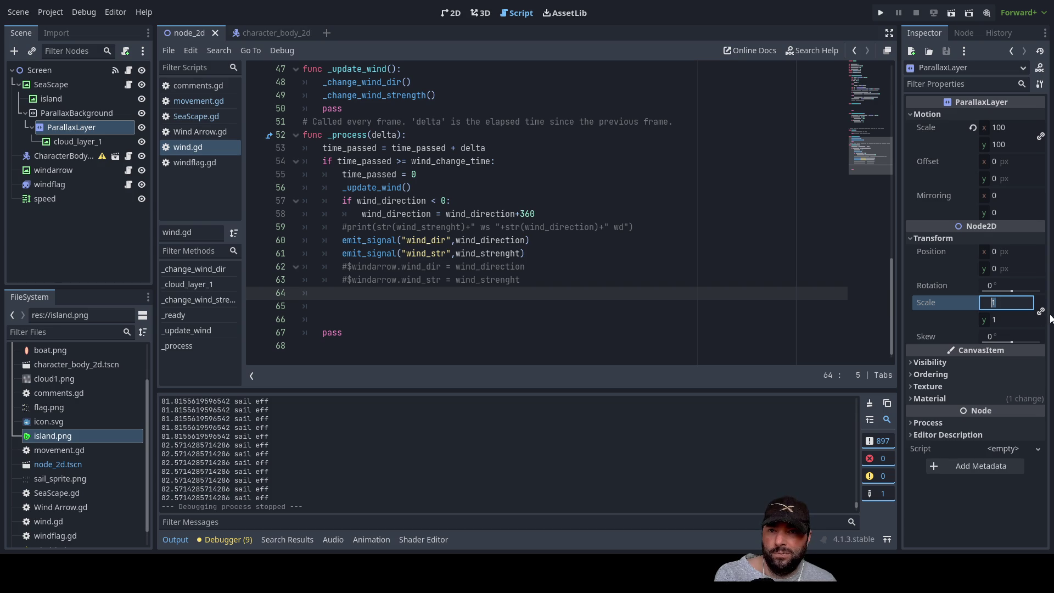
left_click(908, 237)
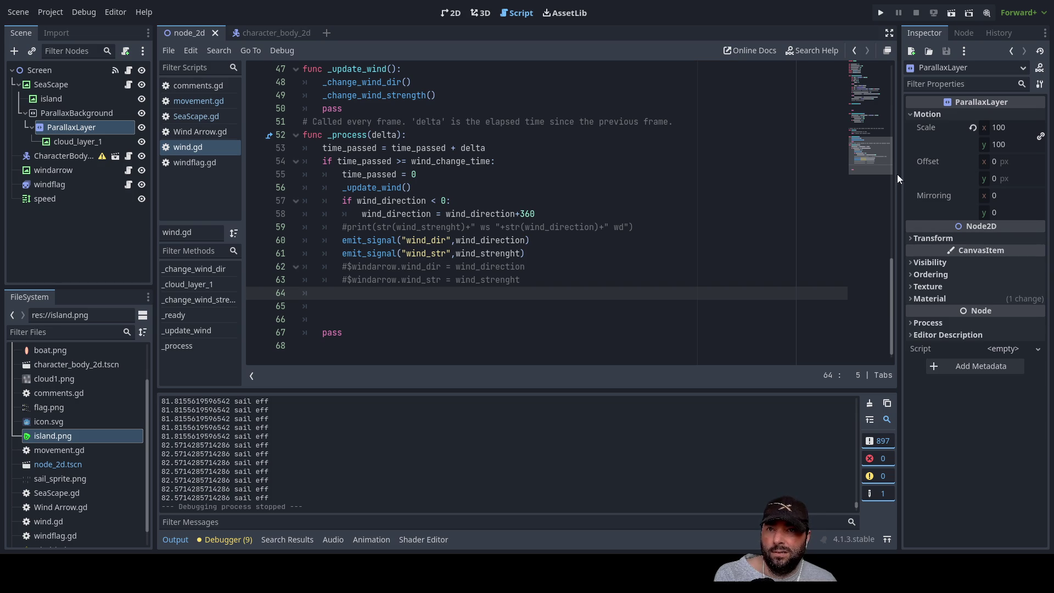
left_click(910, 113)
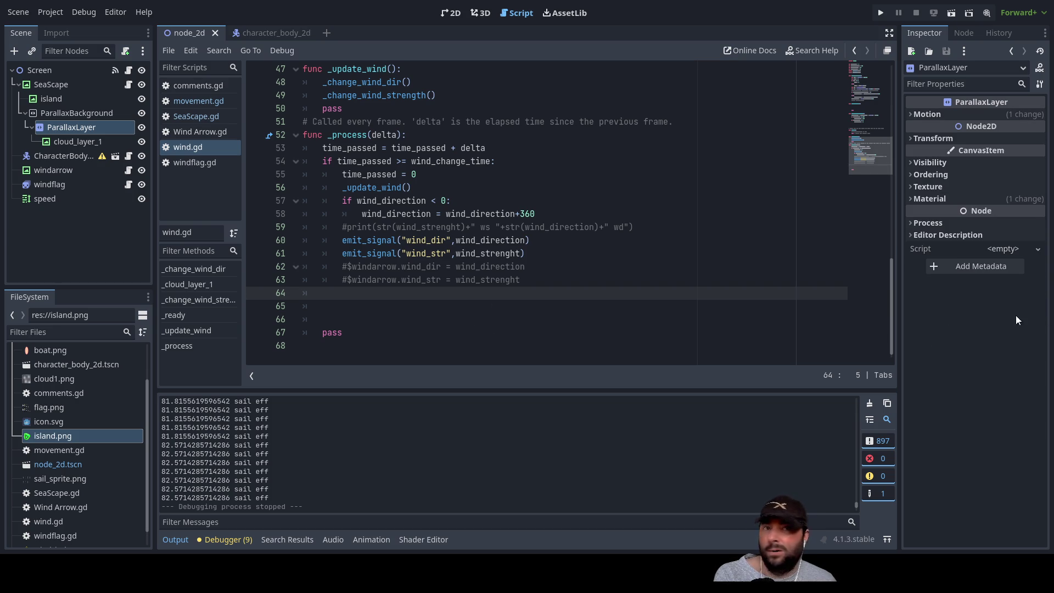
left_click(191, 116)
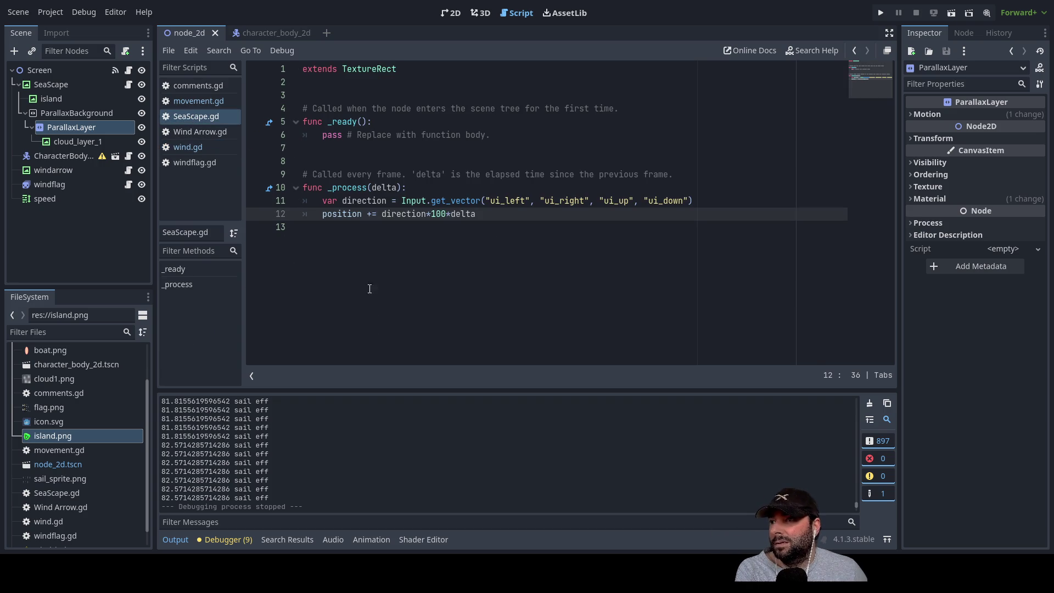
Insert $ParallaxLayer on line 13 of SeaScape.gd from autocomplete, discarding a started '.s' member.
left_click(326, 229)
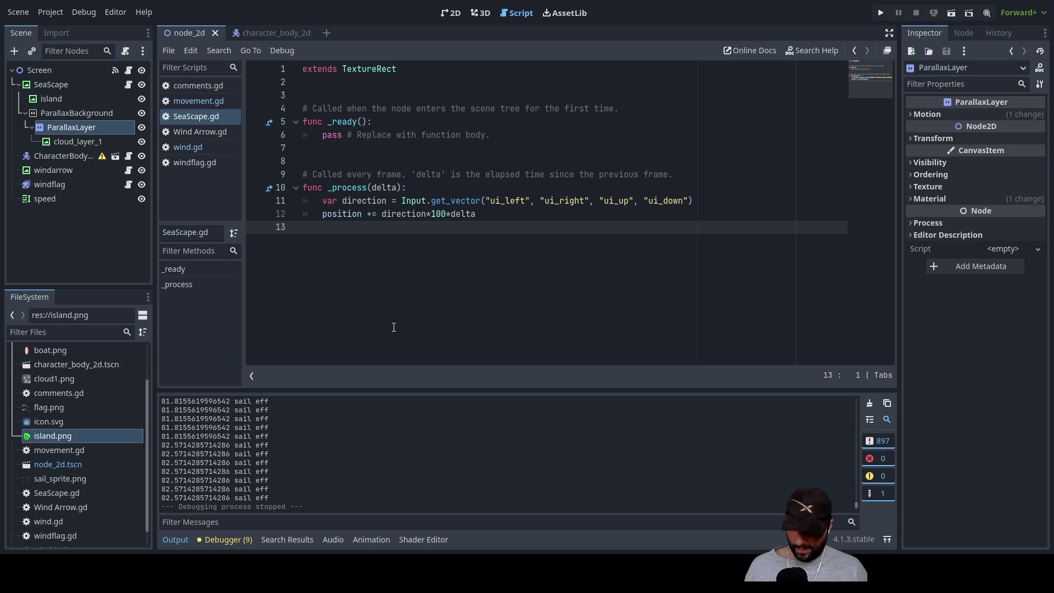
type("$pa")
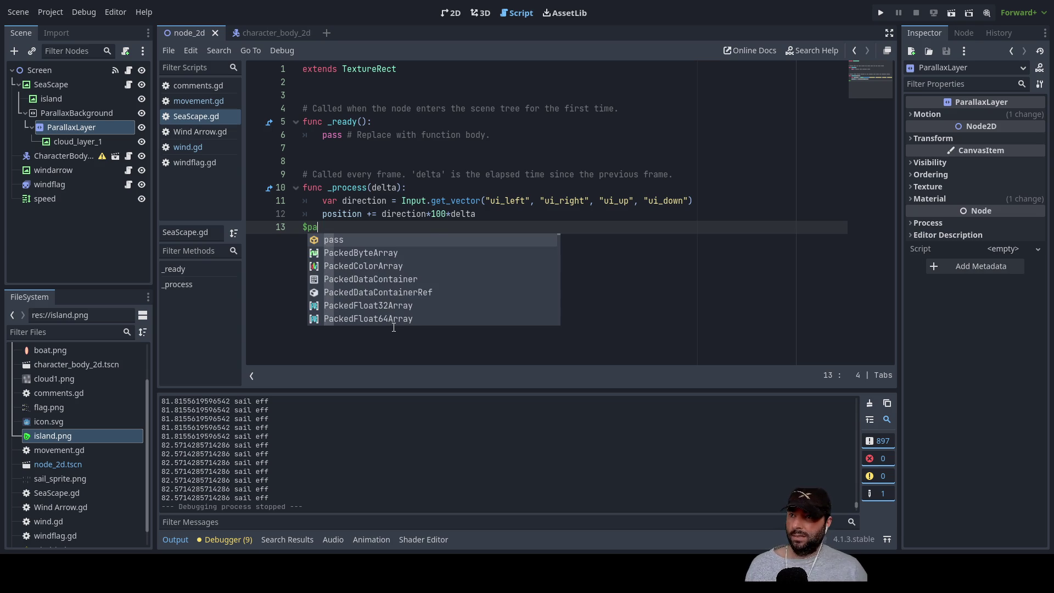
key("Down")
key("Down")
key("Down")
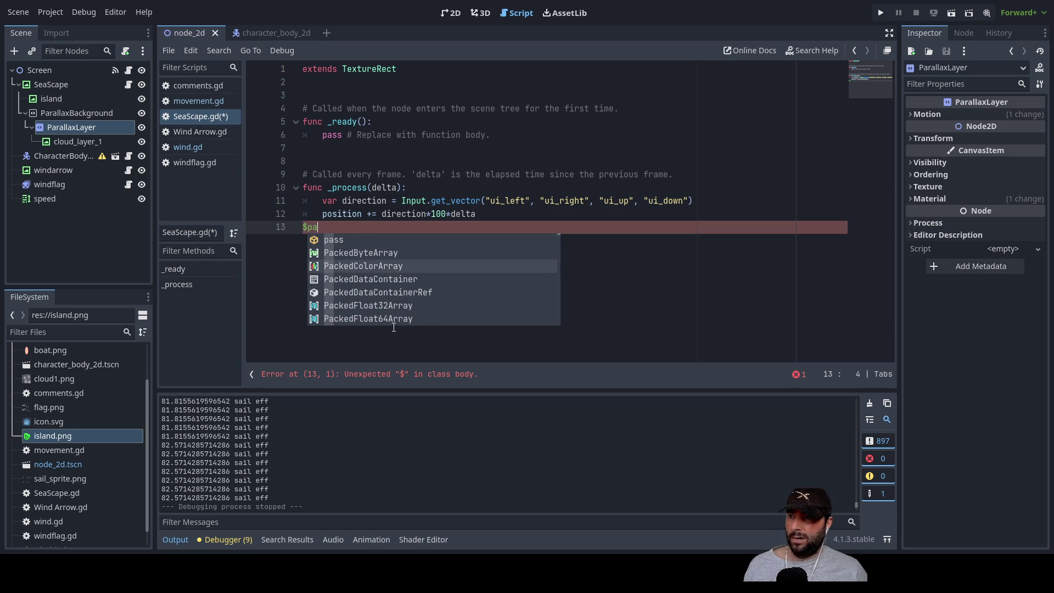
key("Down")
key("Down")
key("Down")
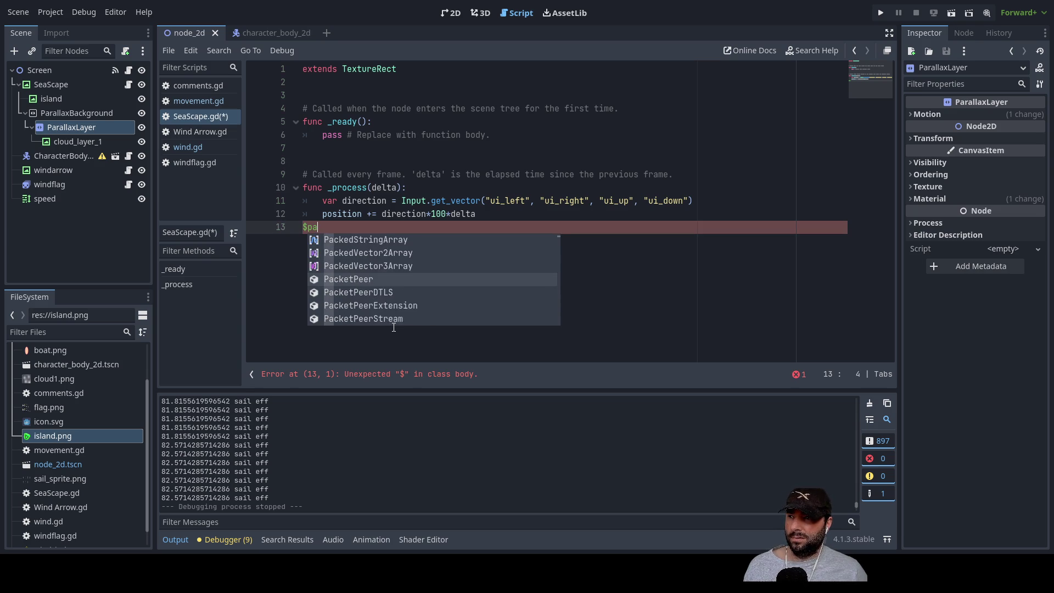
key("Down")
key("Down")
key("Down")
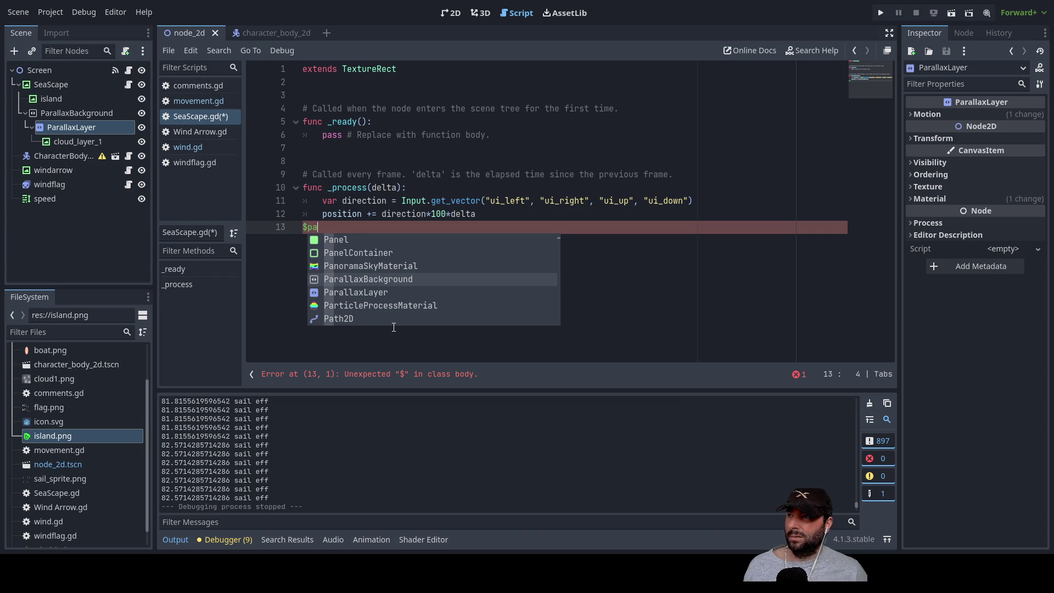
key("Down")
key("Return")
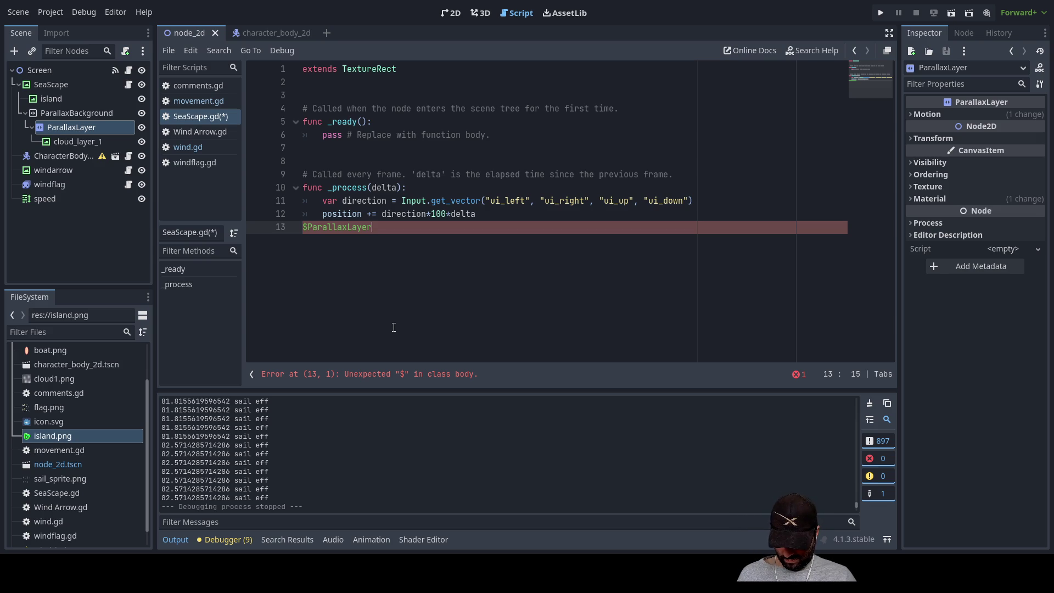
type(".s")
key("BackSpace")
key("BackSpace")
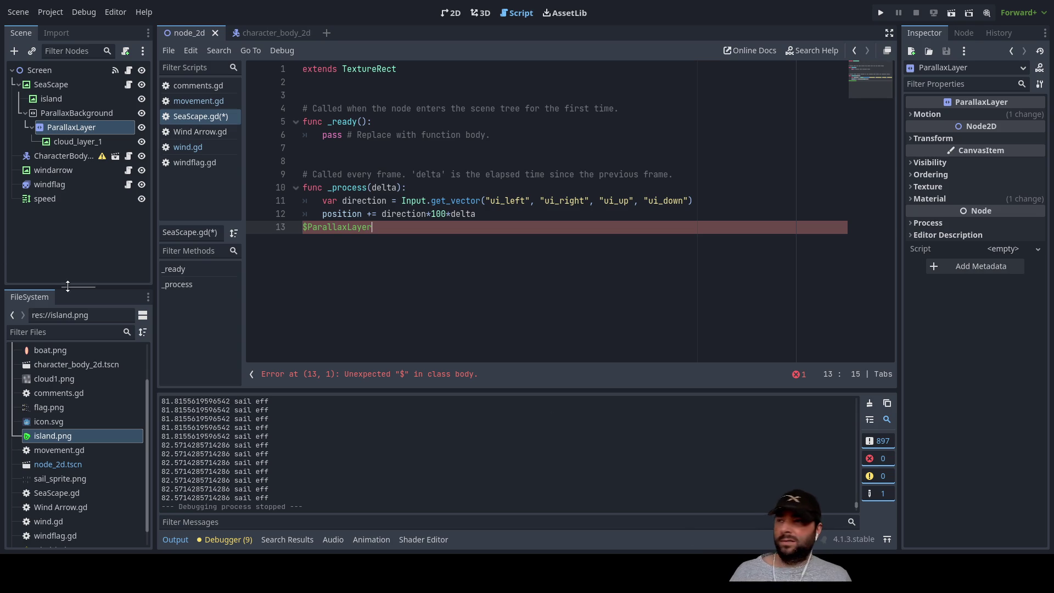
Add a Sprite2D child to ParallaxLayer and drop cloud1.png into its Texture field.
left_click(77, 140)
left_click(72, 129)
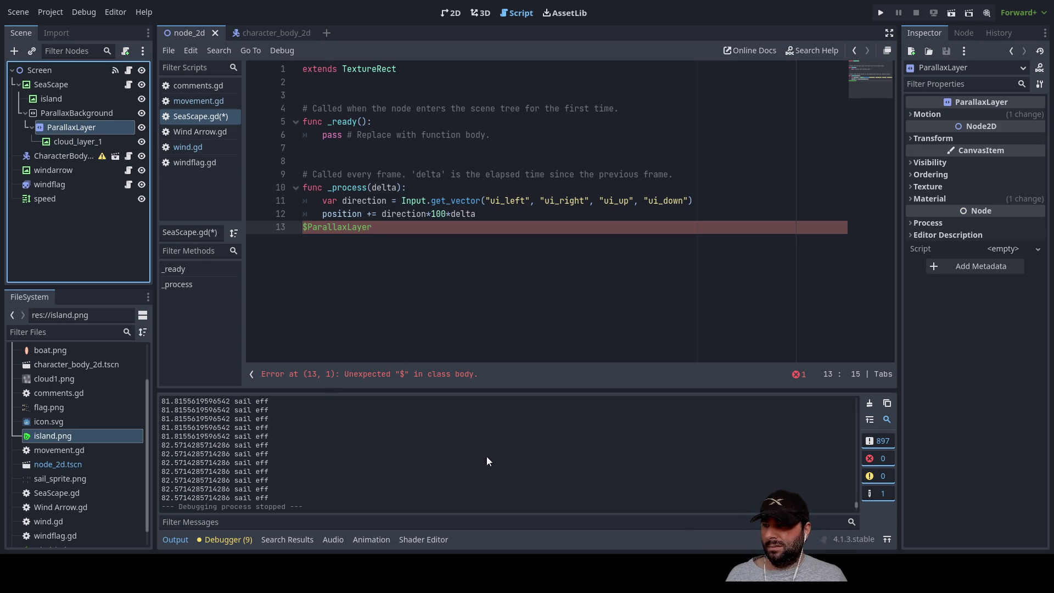
key("ctrl+a")
key("Return")
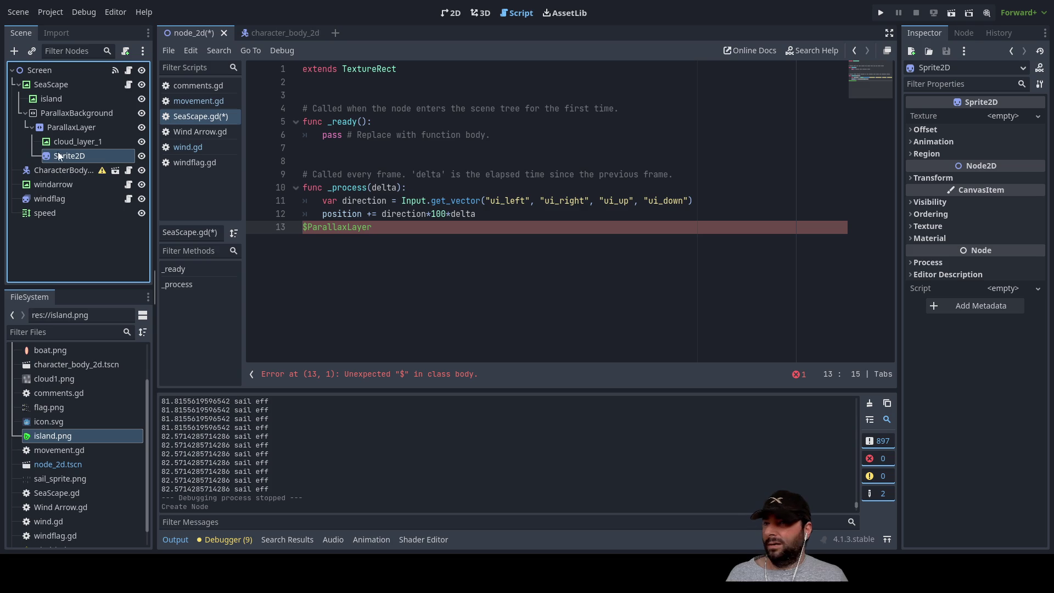
left_click(1036, 120)
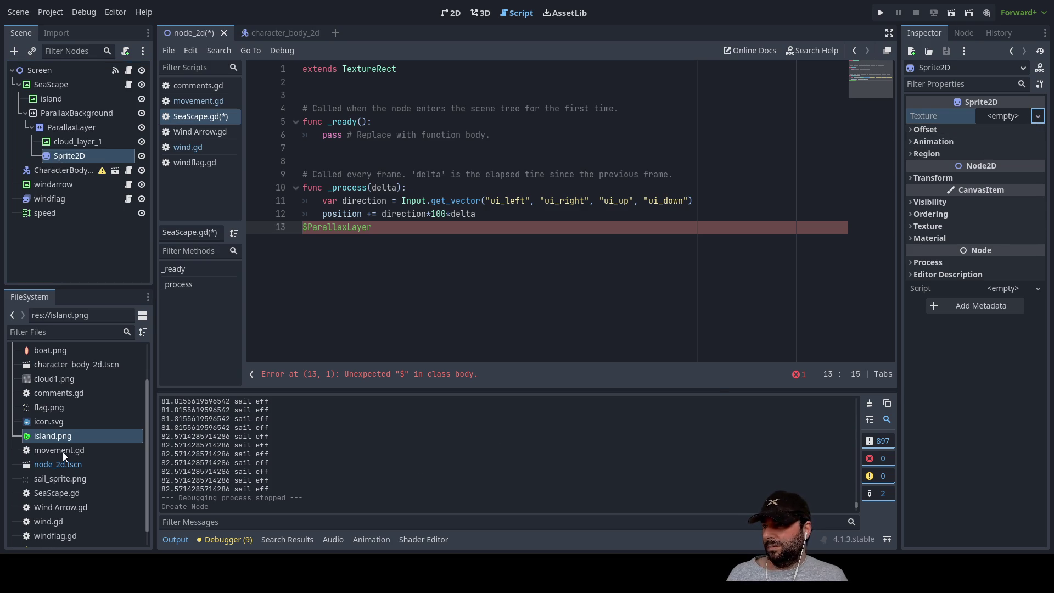
mouse_move(56, 382)
left_mouse_down()
mouse_move(45, 381)
mouse_move(942, 241)
mouse_move(1022, 165)
mouse_move(1005, 115)
left_mouse_up()
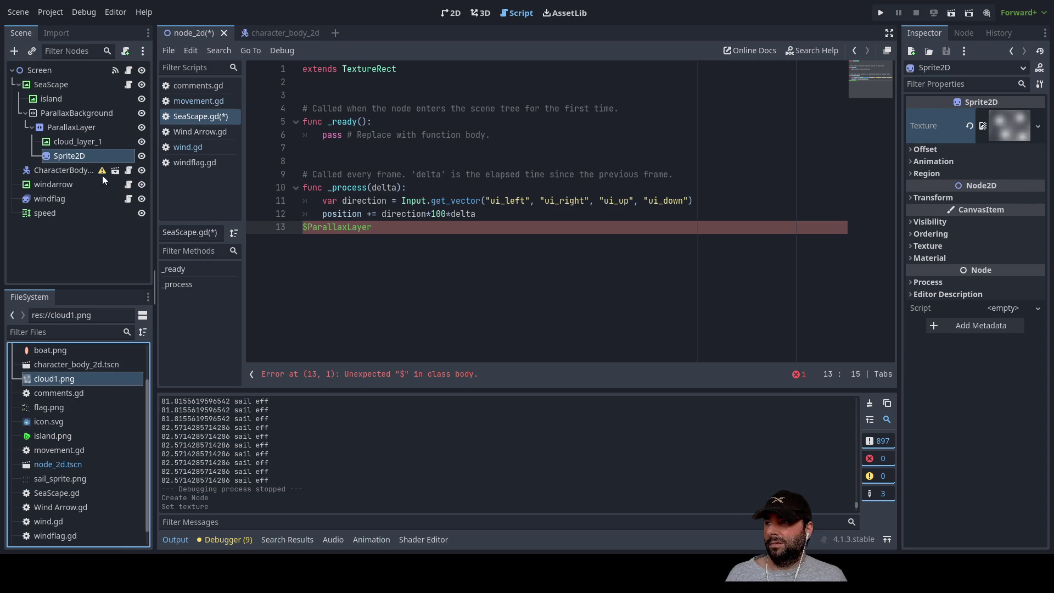
In the 2D view, move the cloud sprite to the origin and enlarge it to 1.95 by 1.61.
left_click(452, 12)
mouse_move(469, 193)
left_mouse_down()
mouse_move(482, 222)
mouse_move(555, 260)
left_mouse_up()
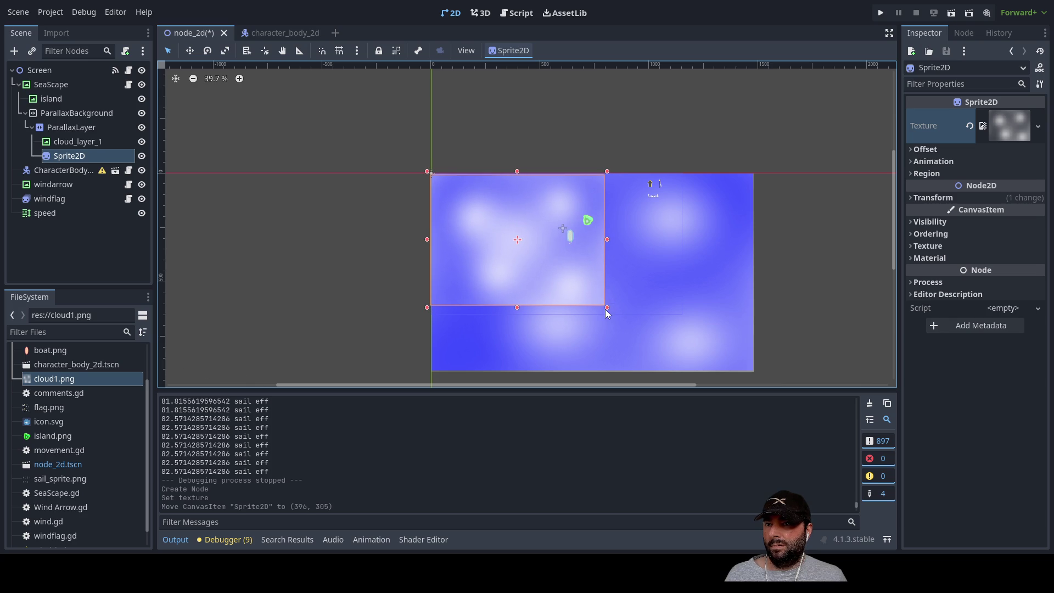
mouse_move(606, 308)
left_mouse_down()
mouse_move(758, 369)
mouse_move(773, 387)
left_mouse_up()
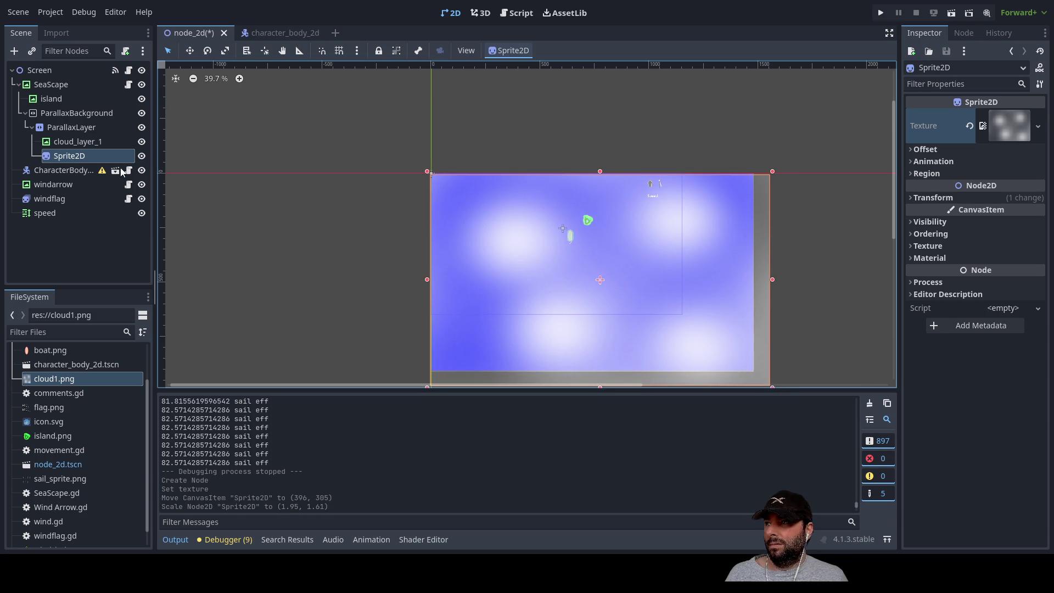
Delete the old cloud_layer_1 node and rename the new sprite to cloud_layer_1.
left_click(84, 141)
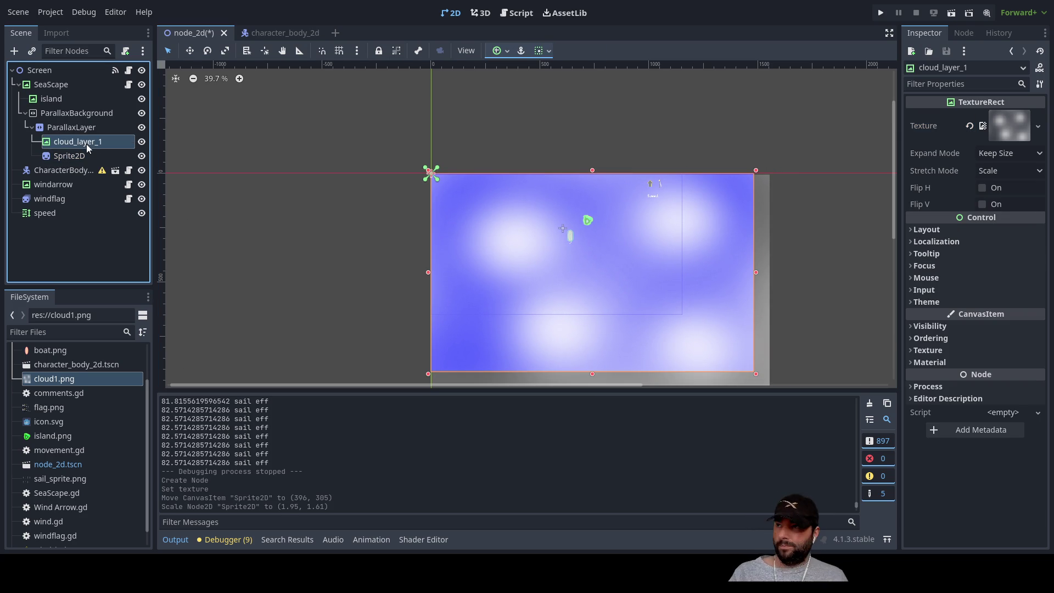
key("Delete")
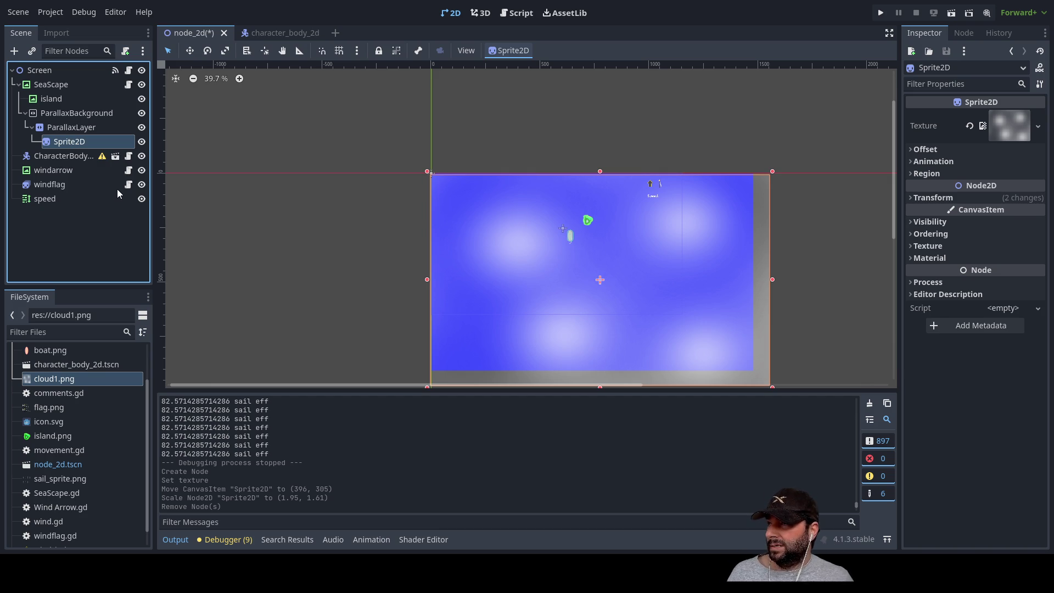
type("cloud_layer_1")
key("Return")
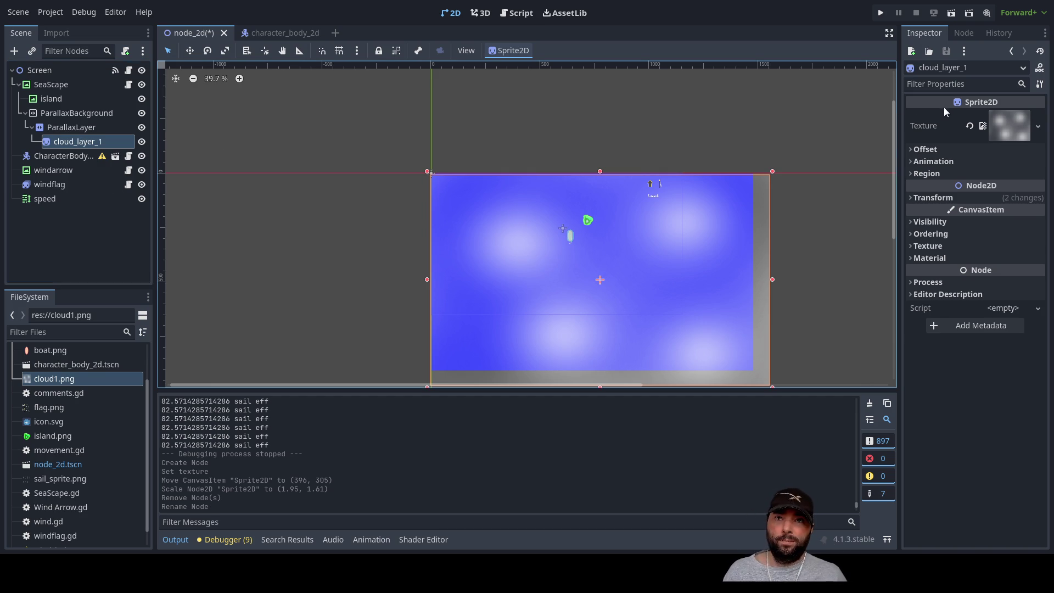
Review the sprite's Animation and Offset properties in the Inspector.
left_click(912, 162)
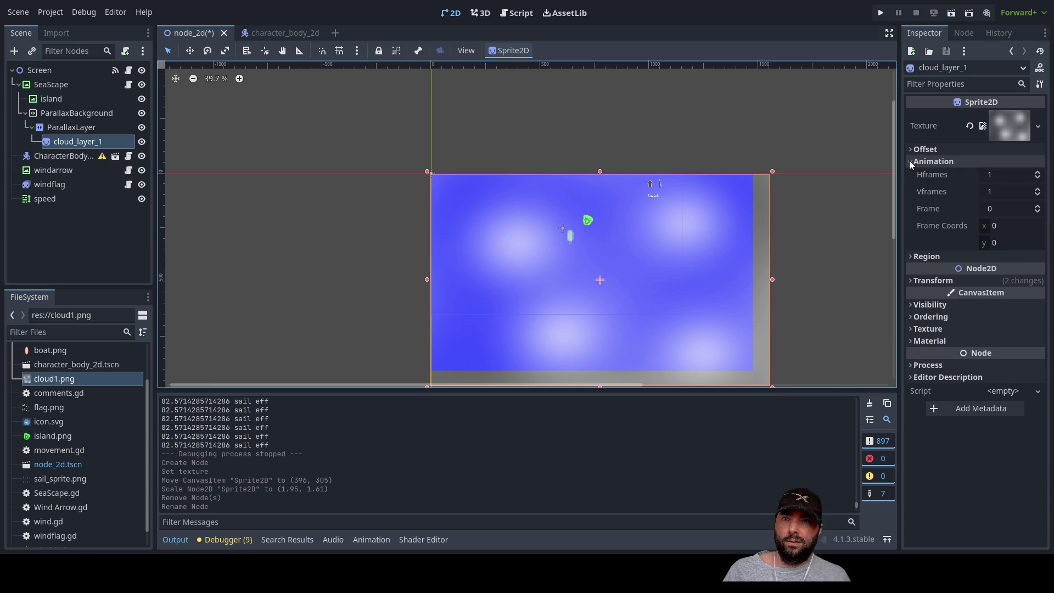
left_click(910, 160)
left_click(908, 147)
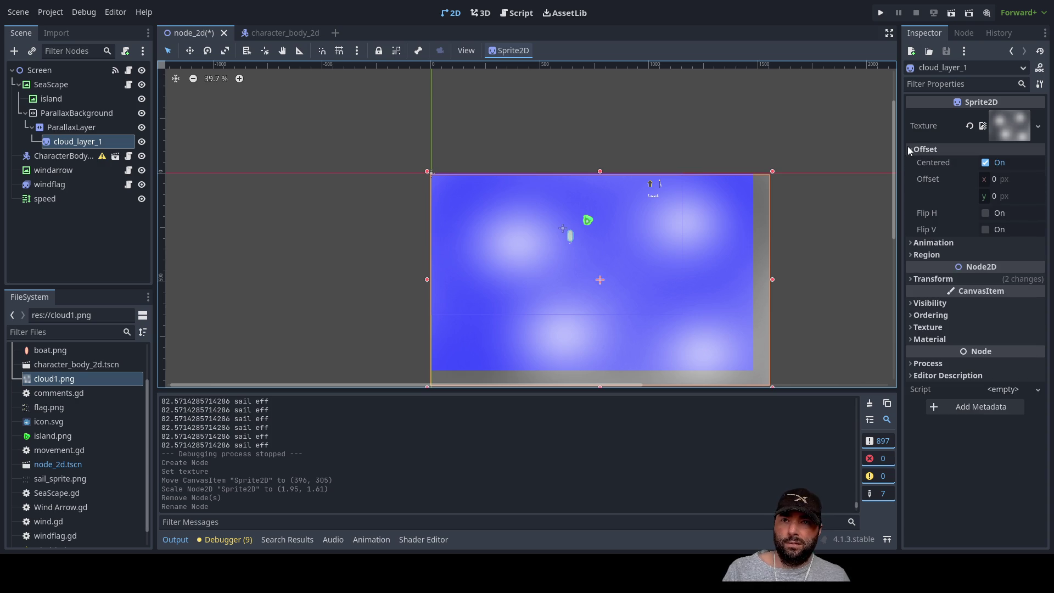
Check the ParallaxLayer's Motion settings, then save and test-run the game with F5 and stop it with F8.
left_click(908, 149)
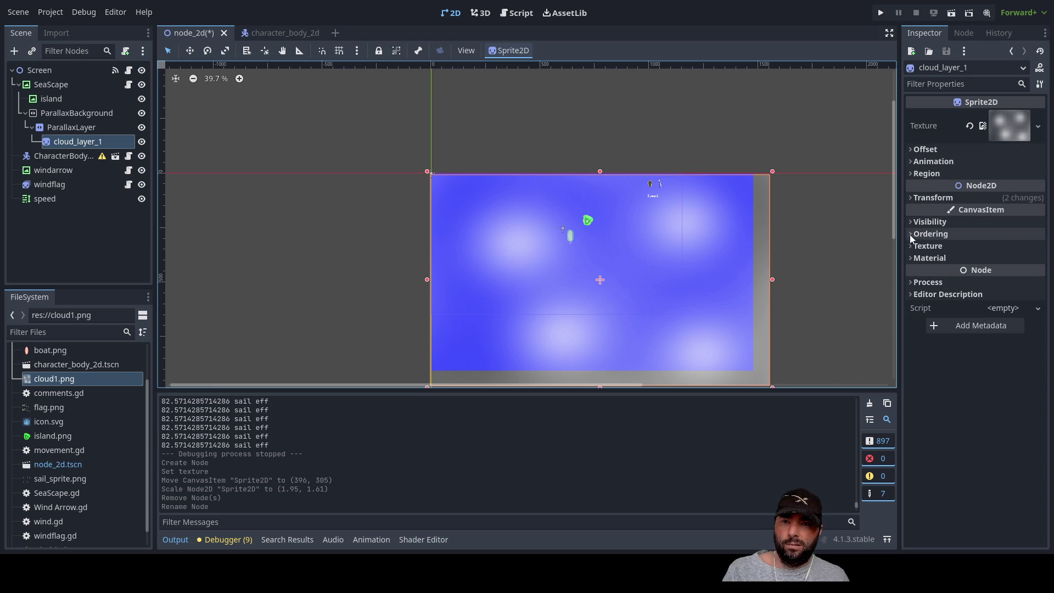
left_click(77, 128)
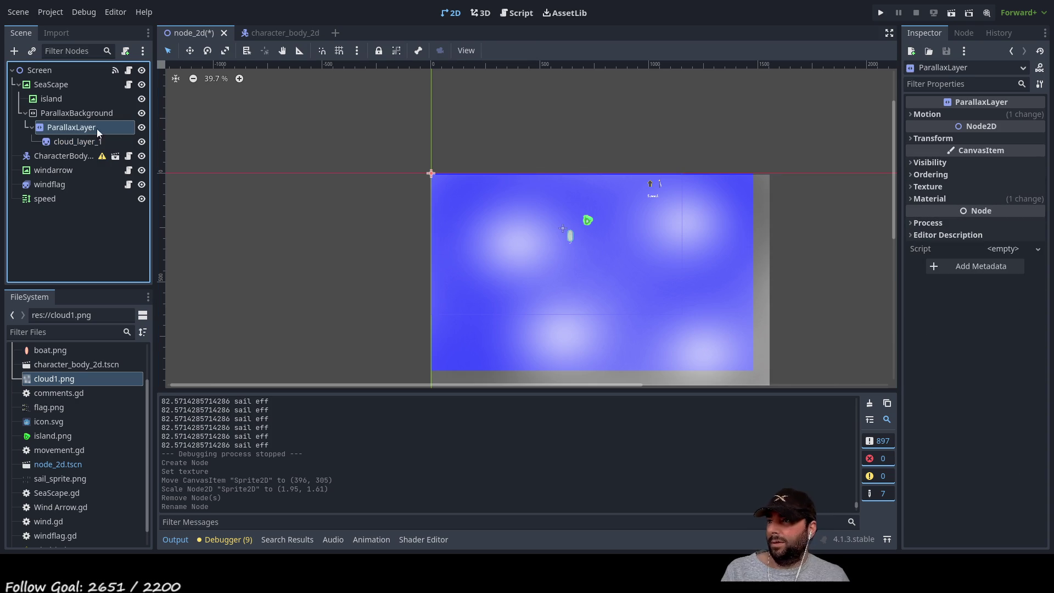
left_click(915, 115)
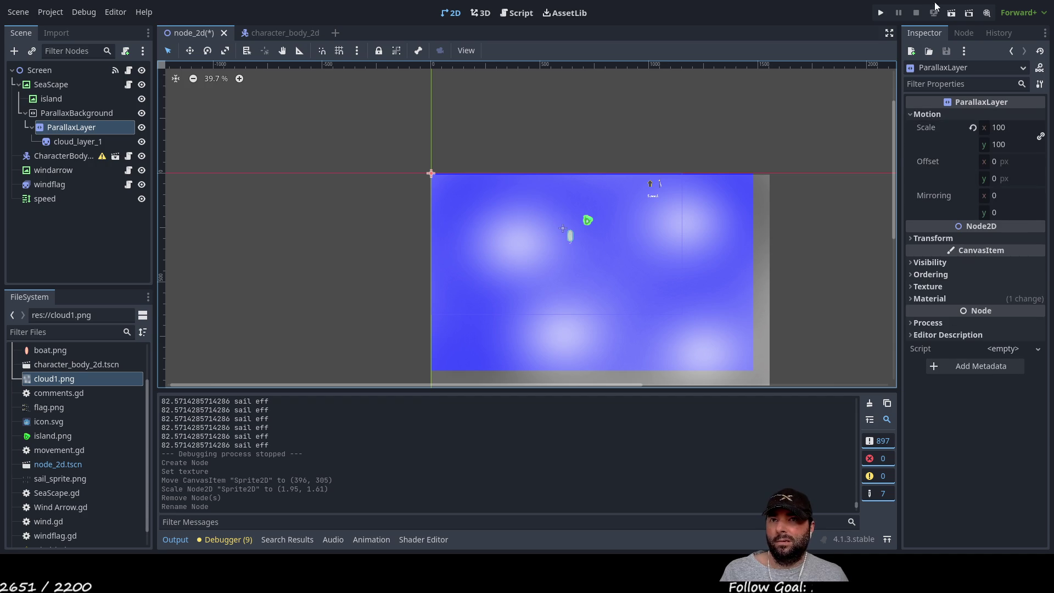
key("F5")
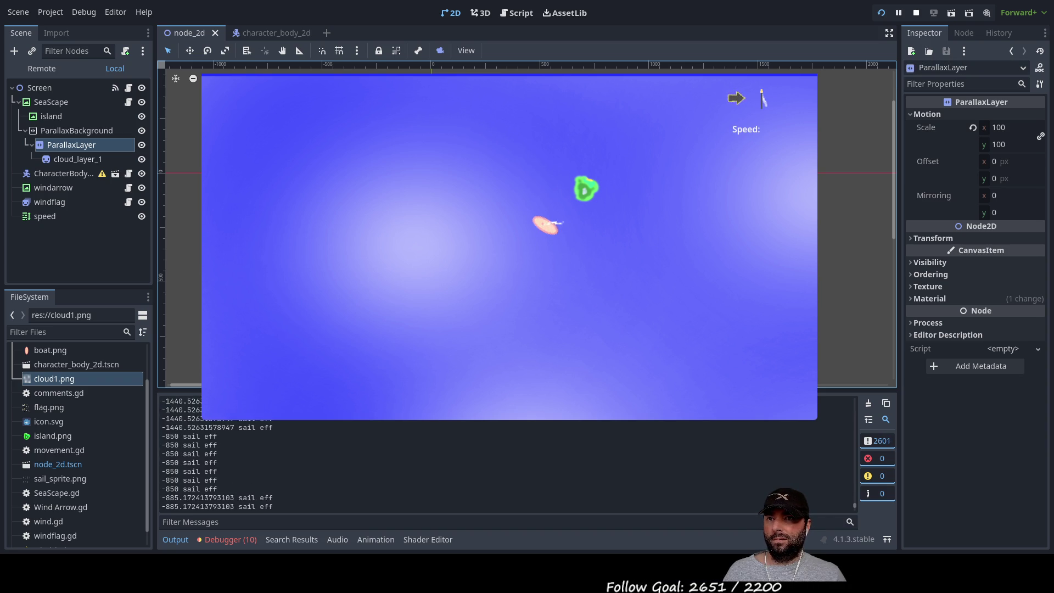
key("F8")
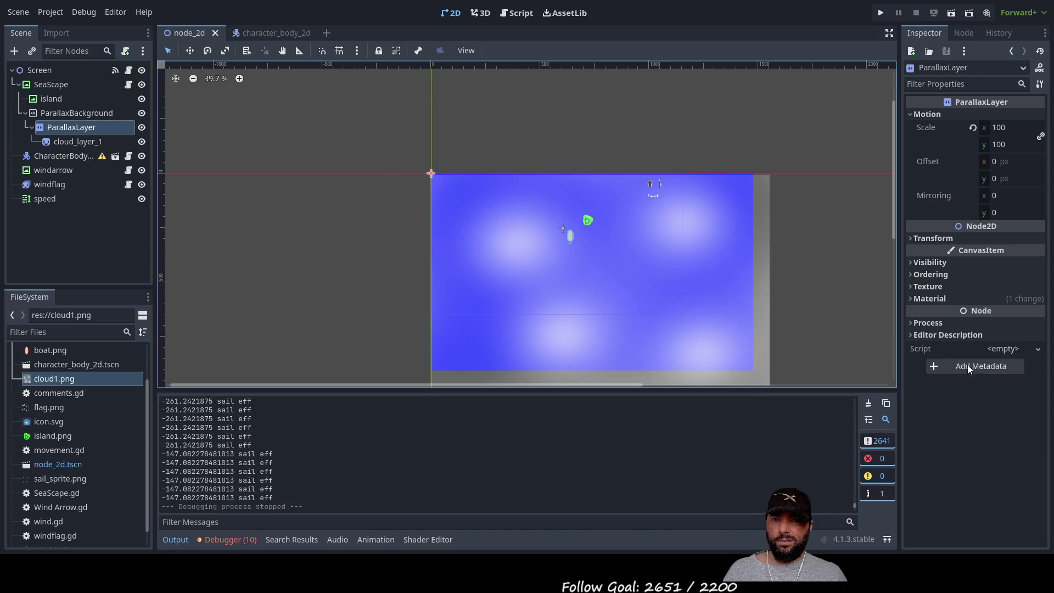
Delete the stray $ParallaxLayer text from line 13 of SeaScape.gd and rerun the game.
left_click(55, 86)
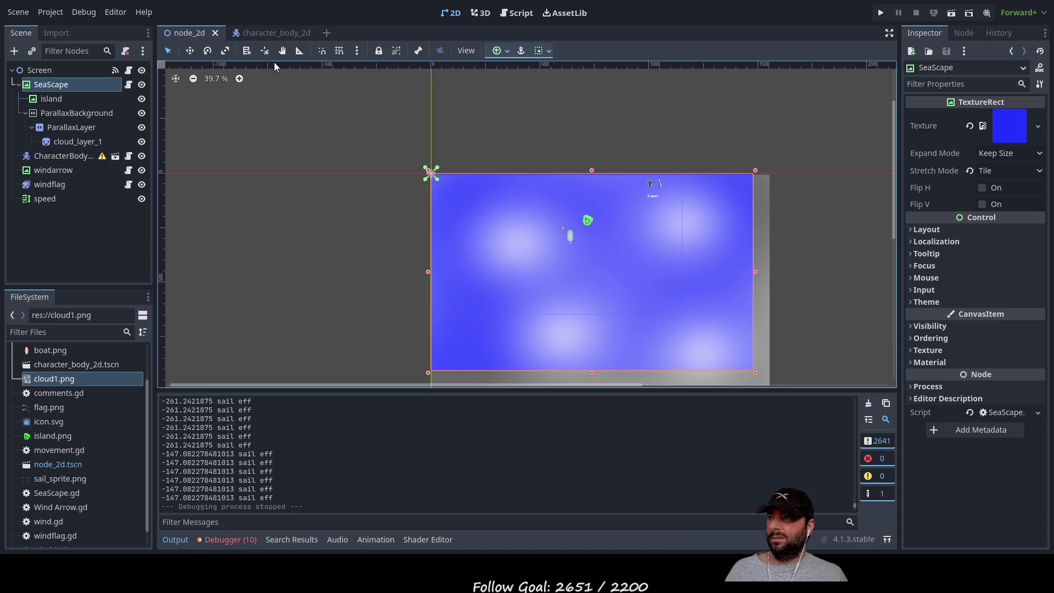
left_click(521, 13)
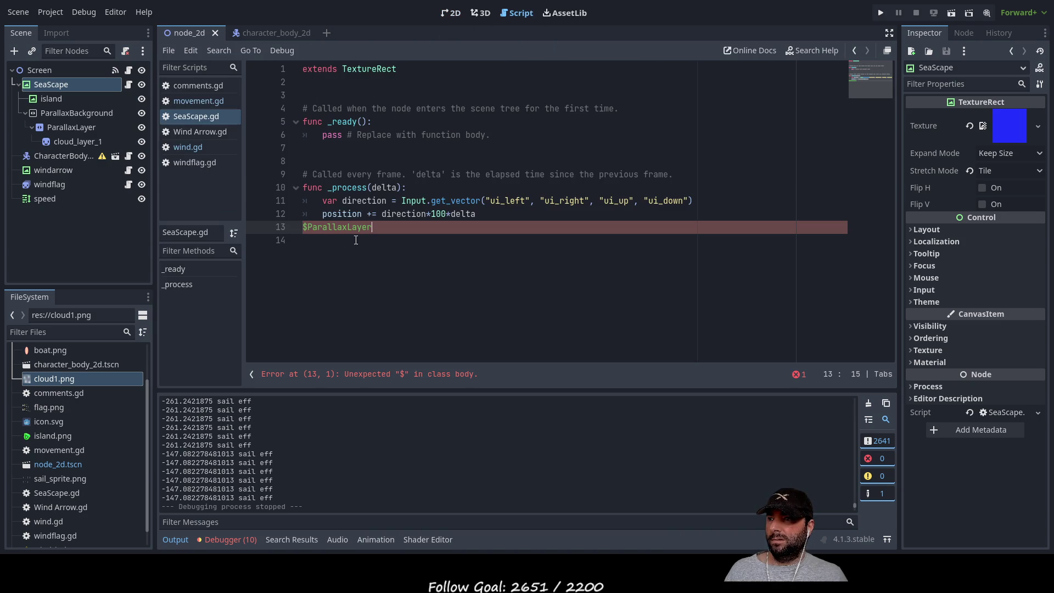
left_click_drag(375, 227, 302, 227)
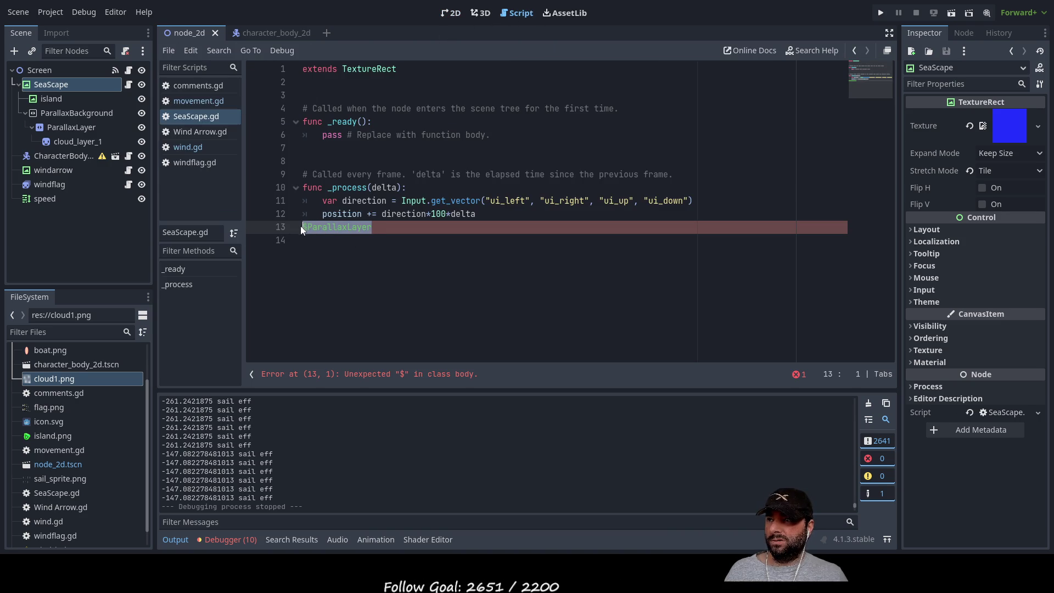
key("BackSpace")
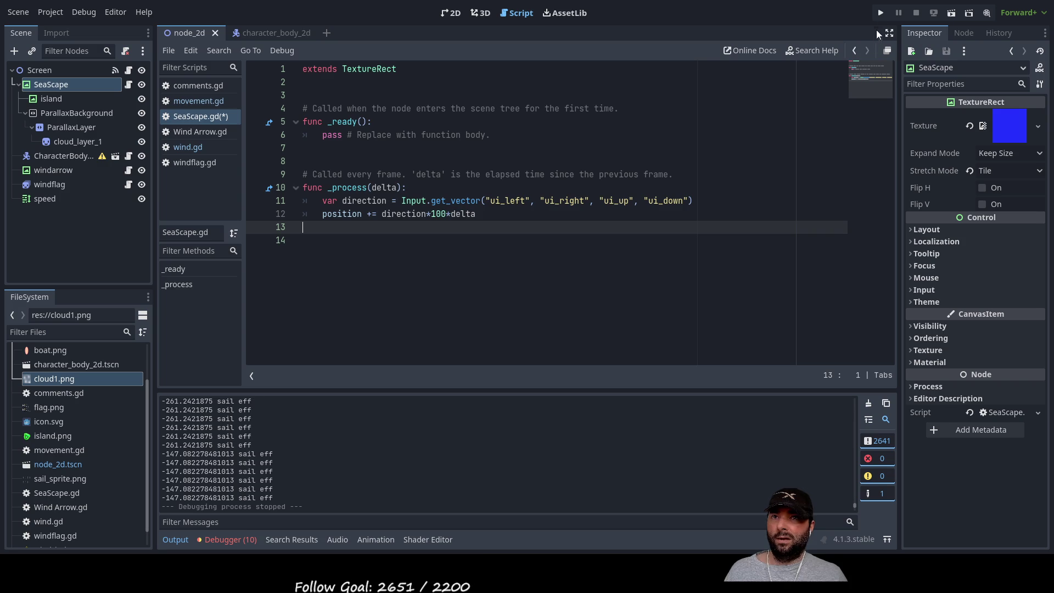
left_click(881, 13)
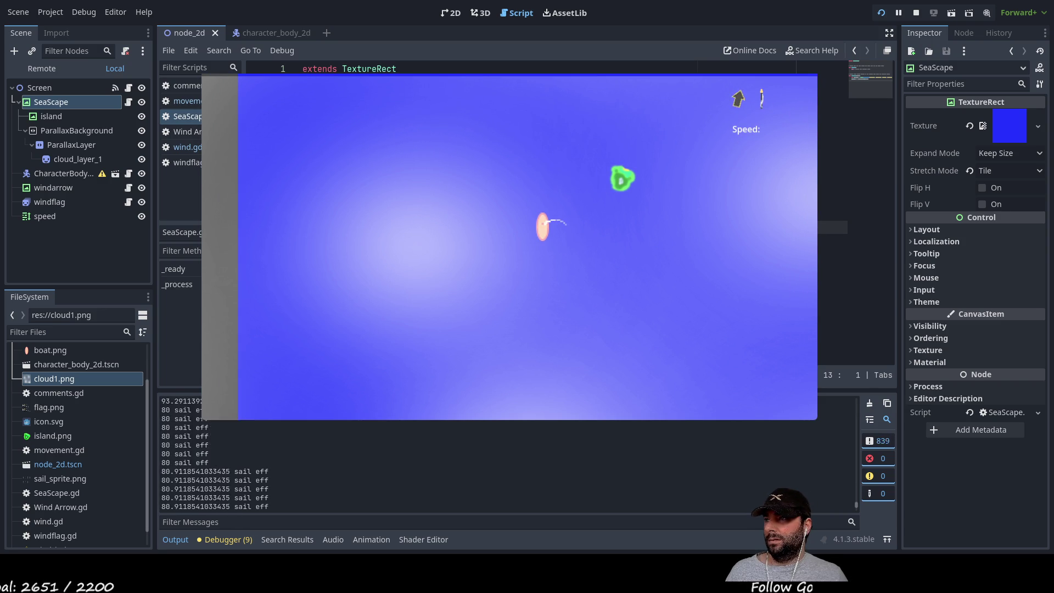
Enable Ignore Camera Zoom on the ParallaxBackground and begin editing its Base Scale values.
left_click(76, 130)
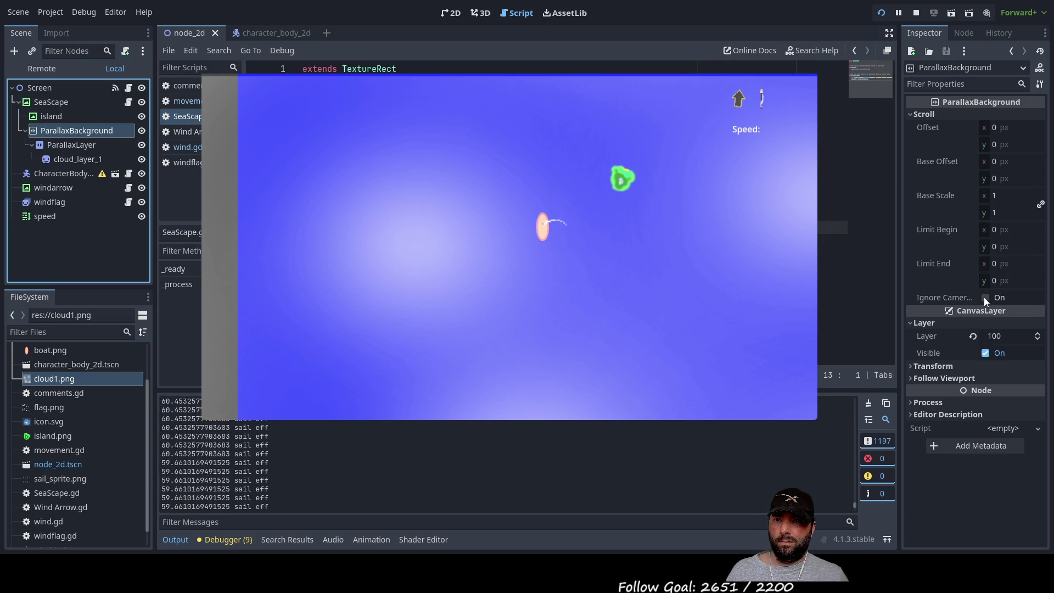
left_click(986, 298)
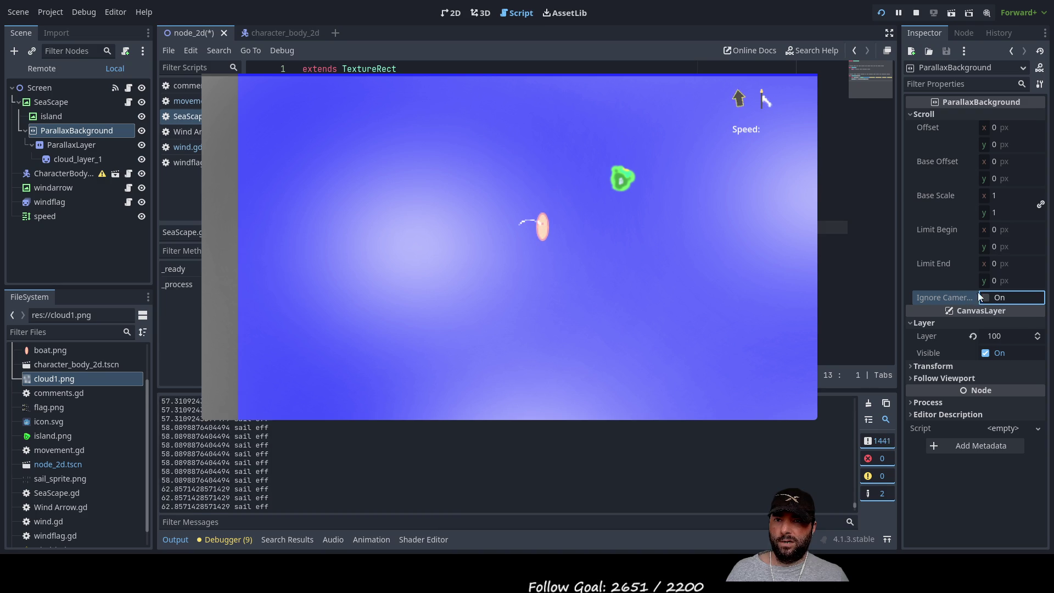
left_click(998, 195)
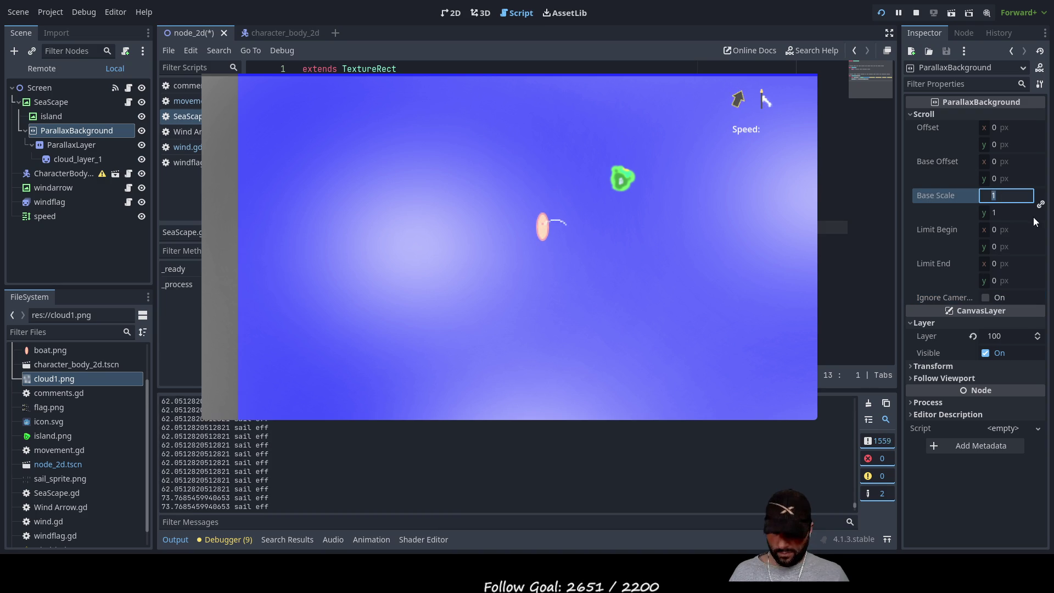
type("100")
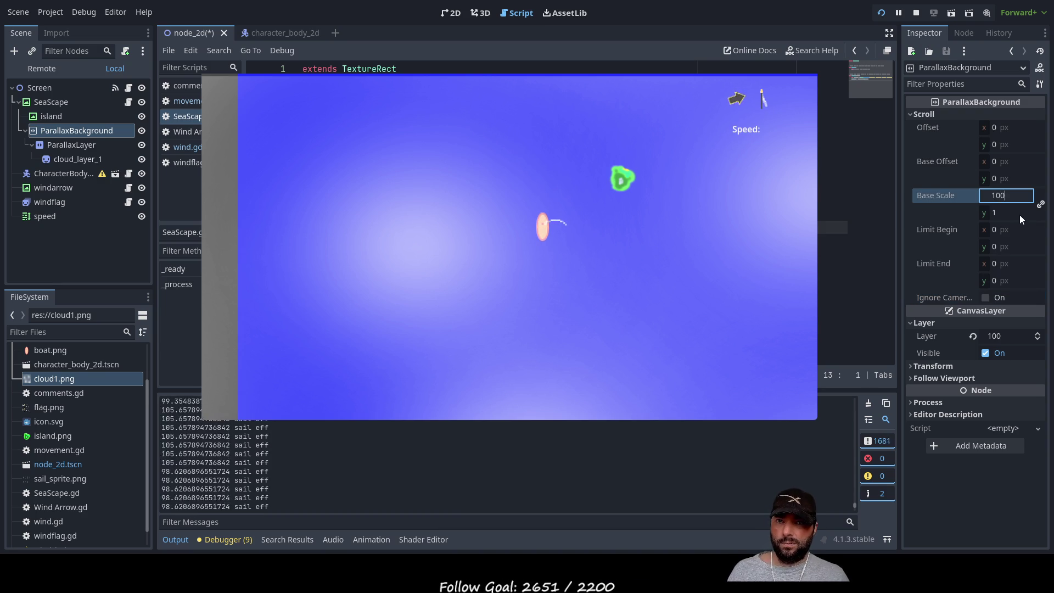
left_click(1015, 214)
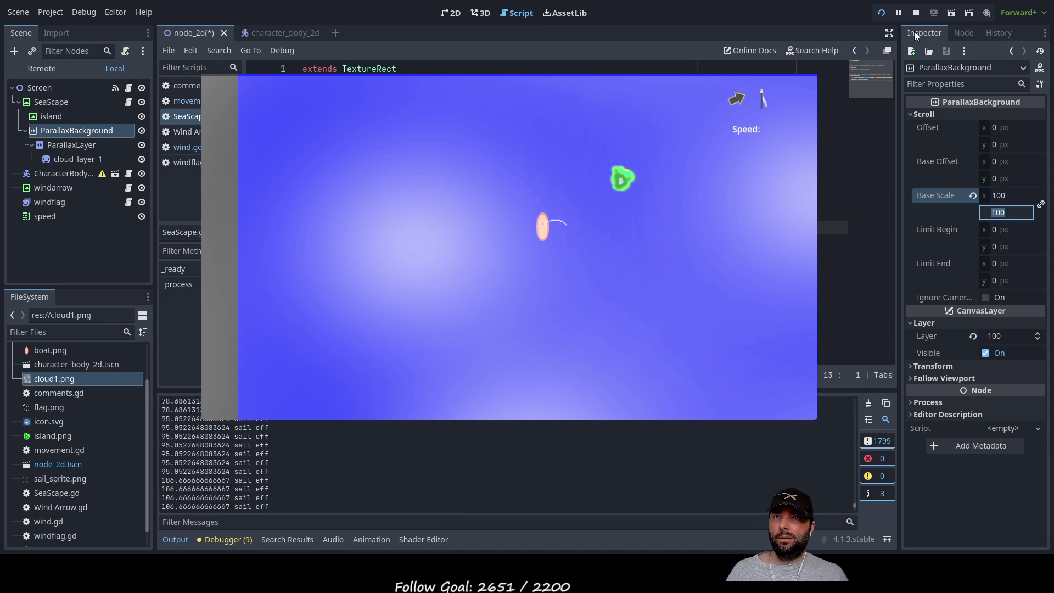
Restart the game, set Base Scale to 1.1 on both axes, then stop and rerun it.
left_click(881, 13)
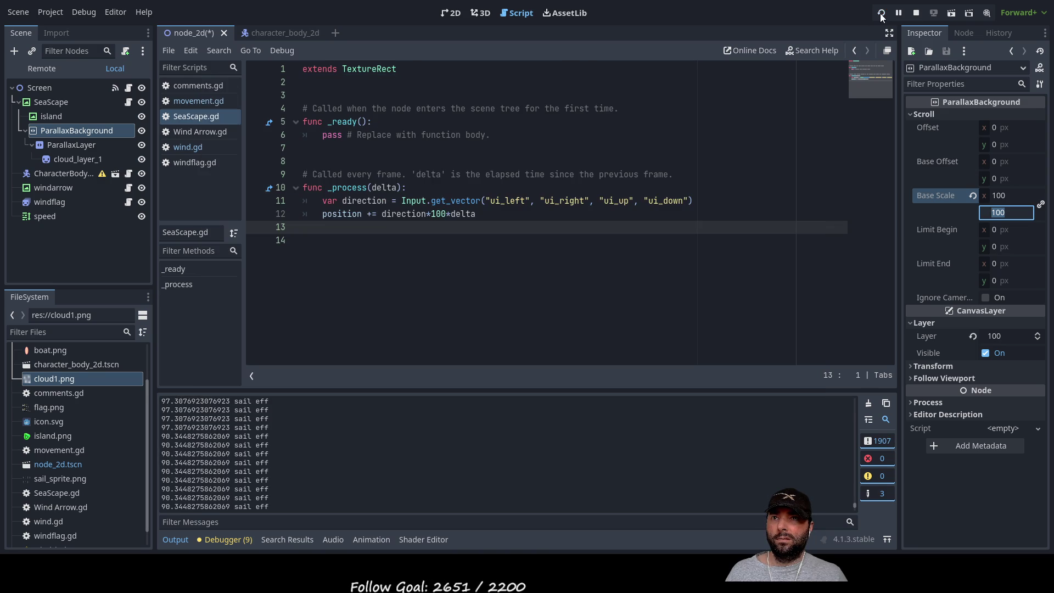
key("Left")
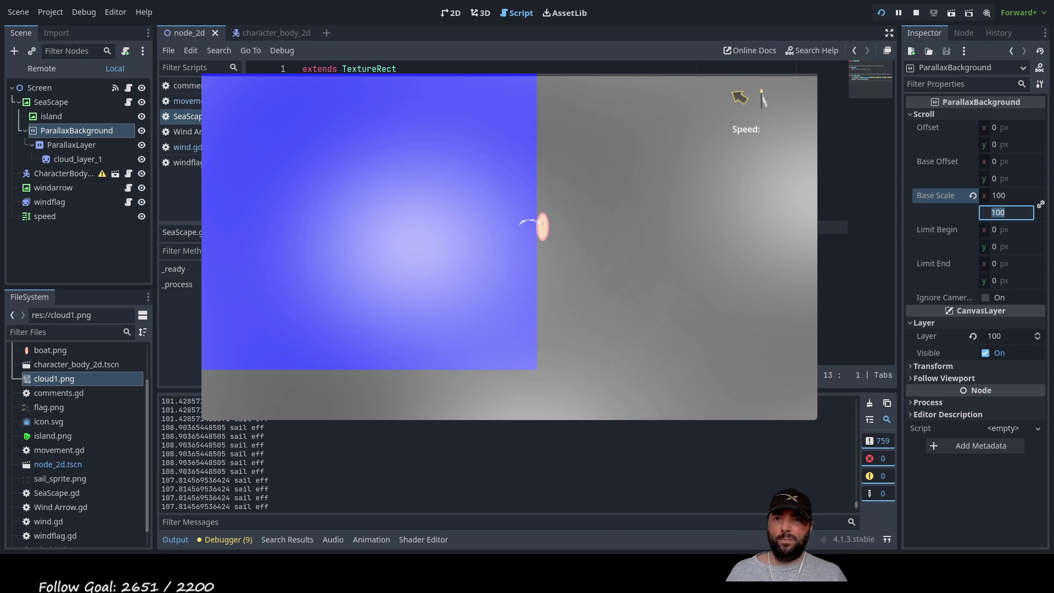
left_click(1011, 195)
type("1.1")
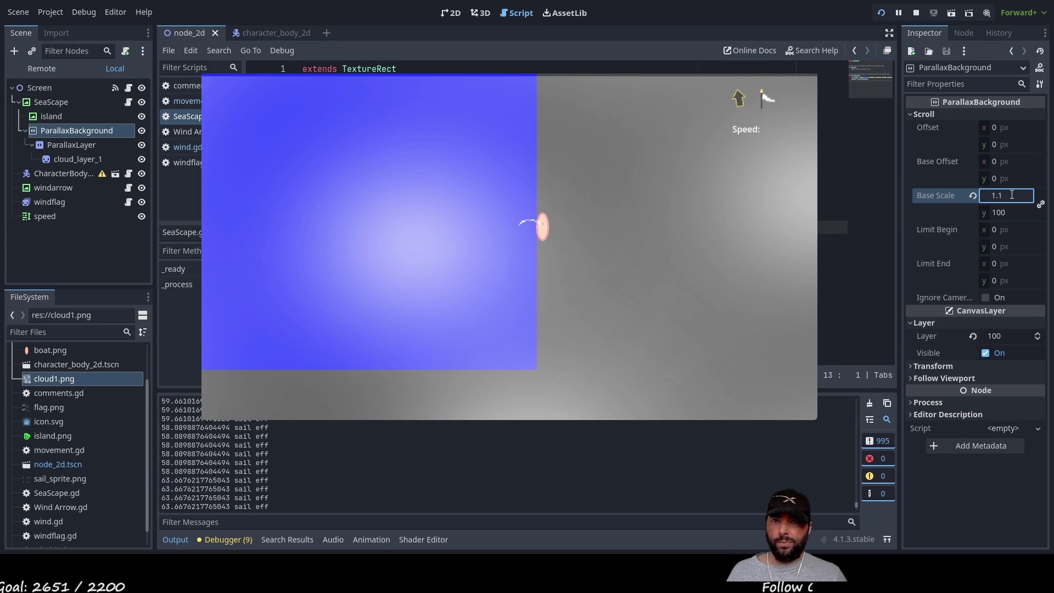
key("Return")
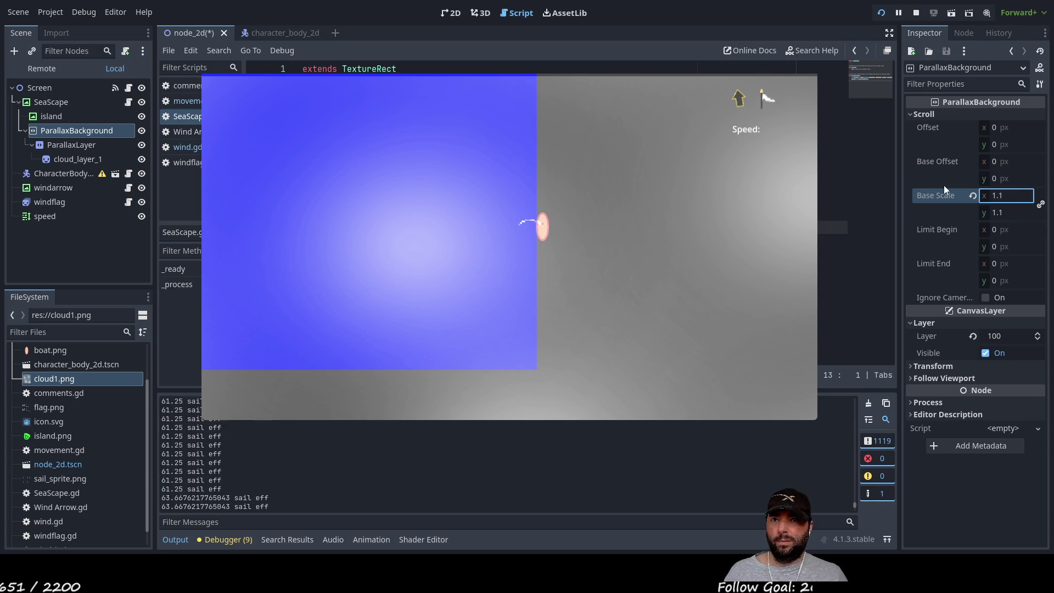
left_click(879, 15)
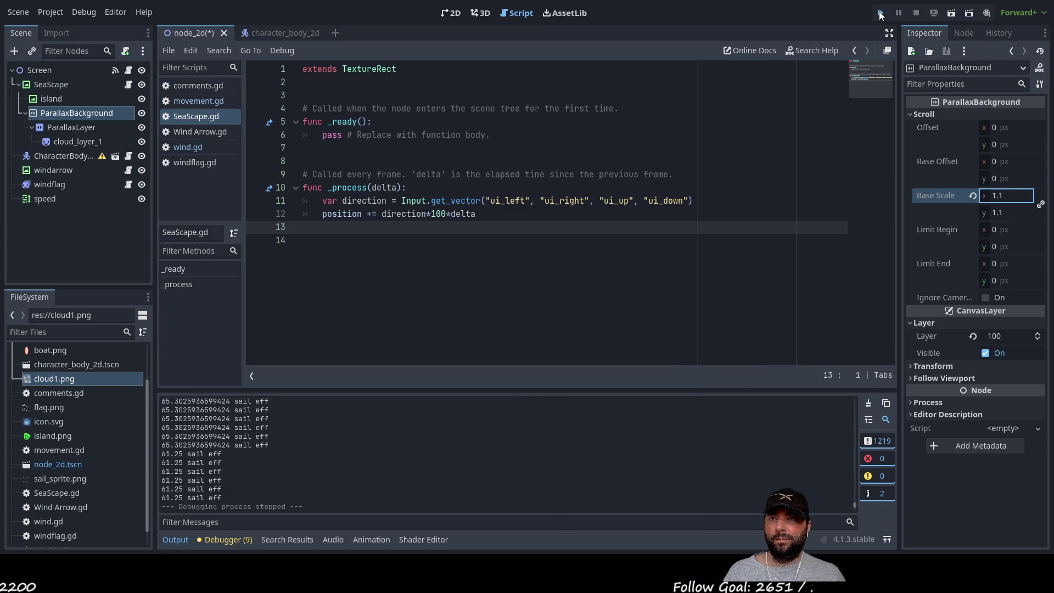
key("F5")
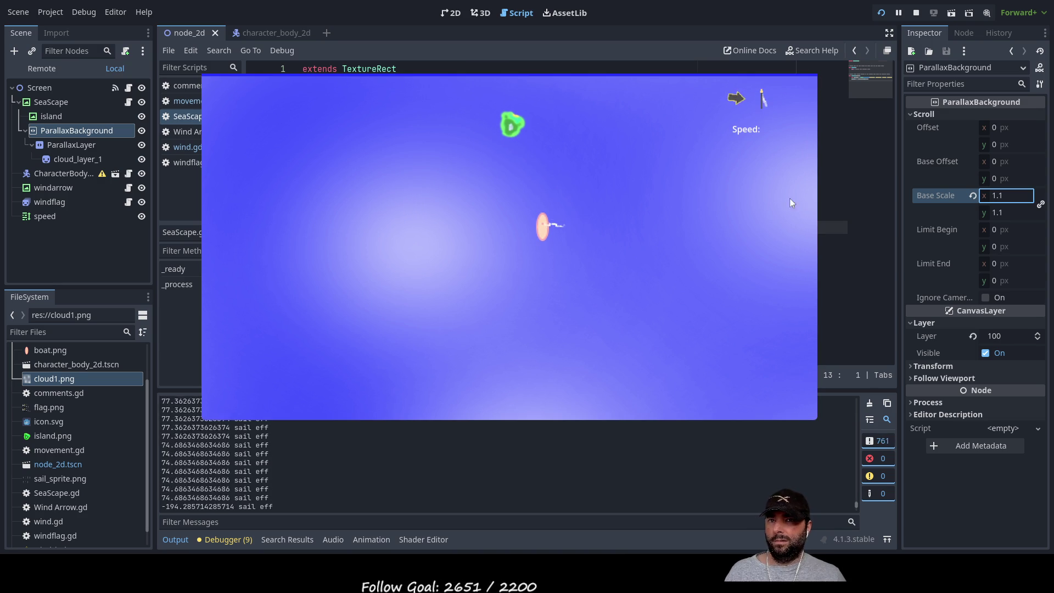
Set the ParallaxBackground's Base Scale to 0.1 on both axes and restart the scene.
left_click(1009, 196)
type("1")
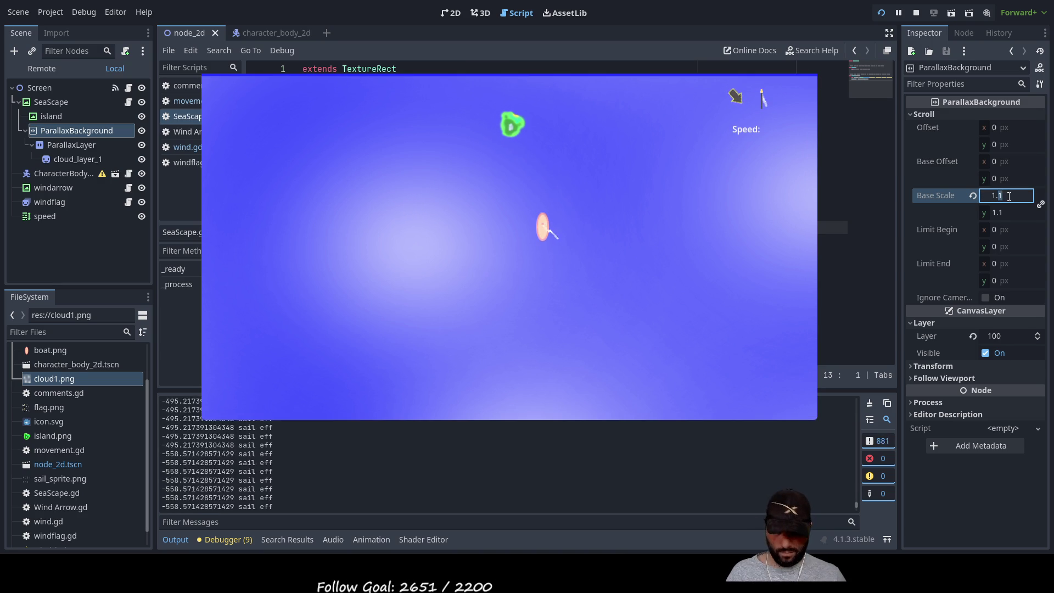
key("BackSpace")
type("0.1")
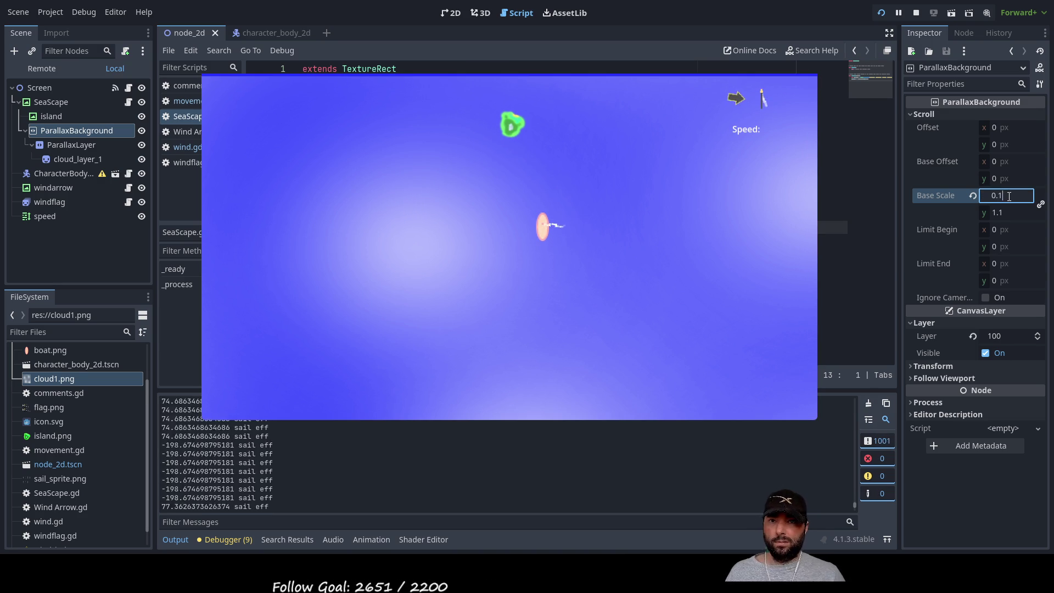
key("Return")
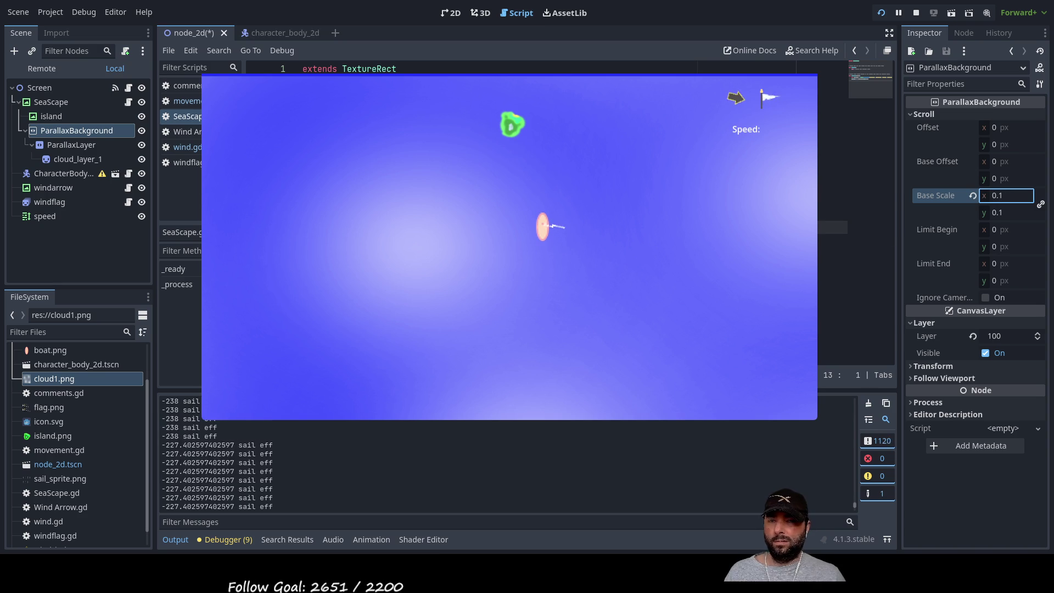
left_click(881, 14)
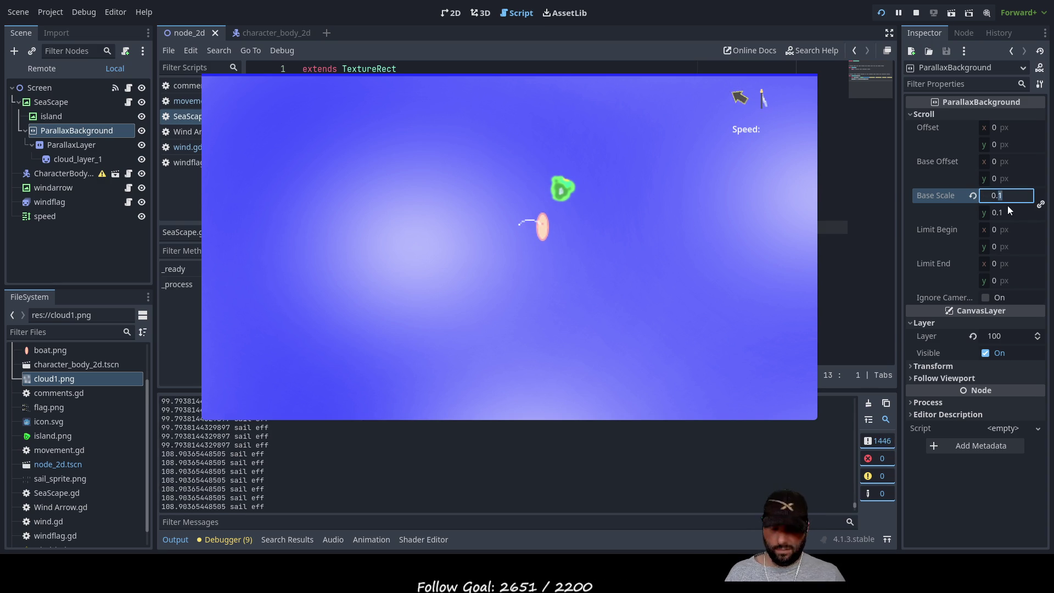
Change Base Scale to 0.00001, which rounds to 0, then rerun and stop the game.
type("0.0001")
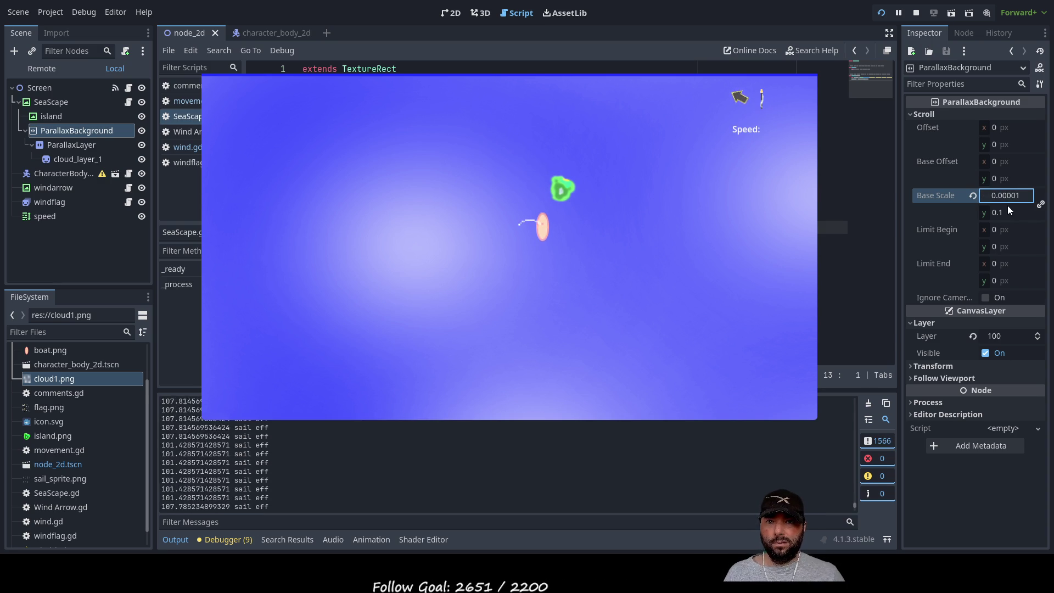
key("Return")
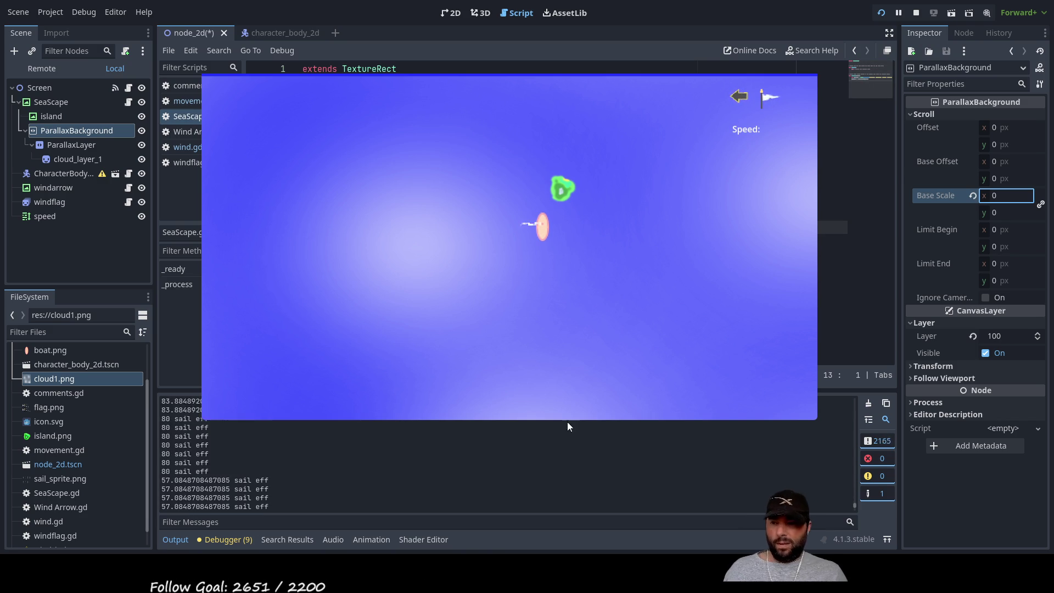
left_click(882, 15)
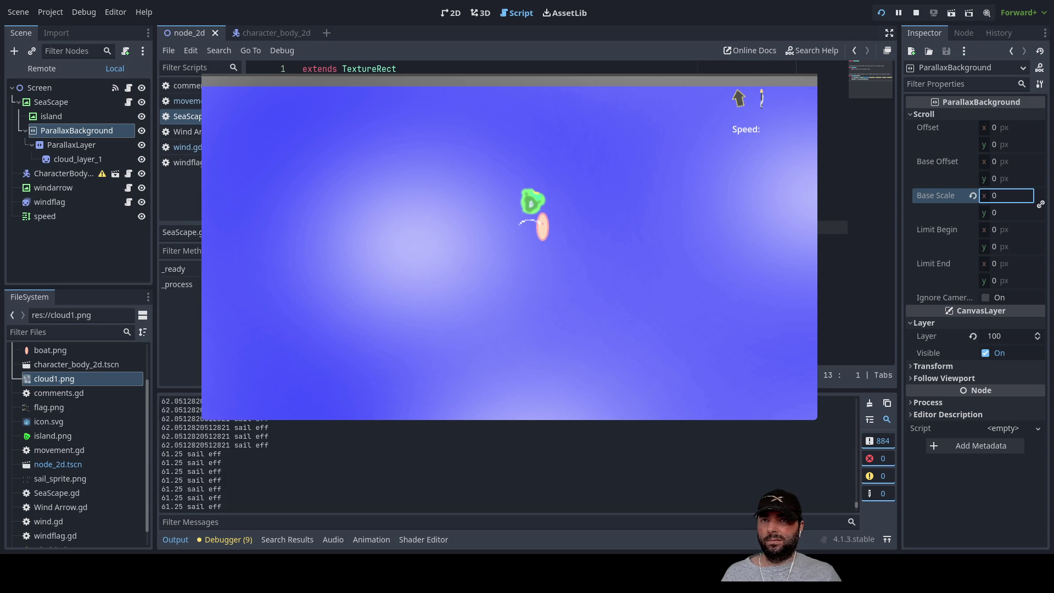
left_click(804, 75)
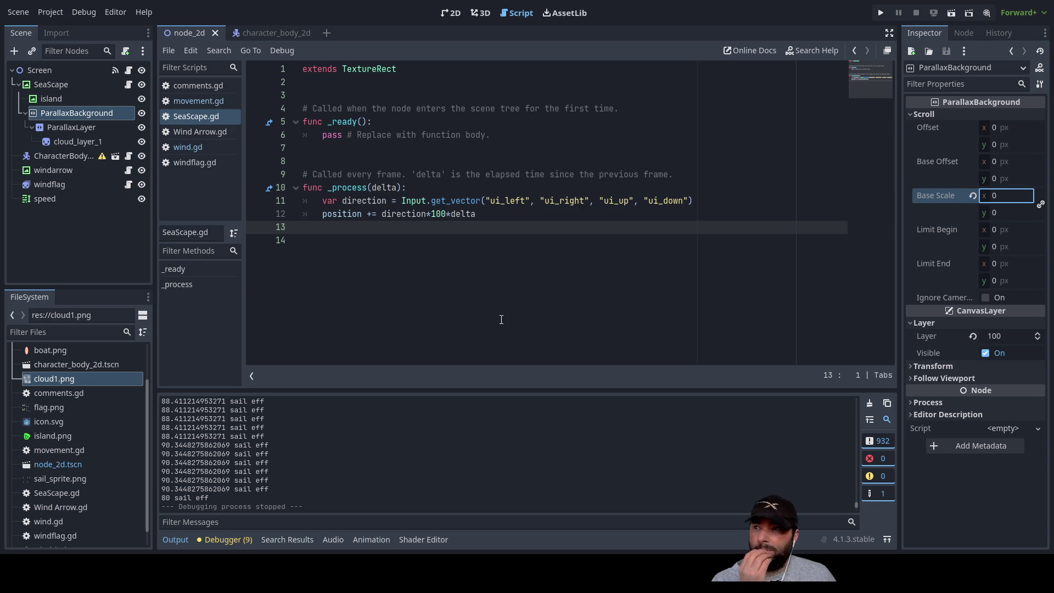
Fold the ParallaxLayer's Motion section, then inspect cloud_layer_1's Animation and Transform properties.
left_click(68, 128)
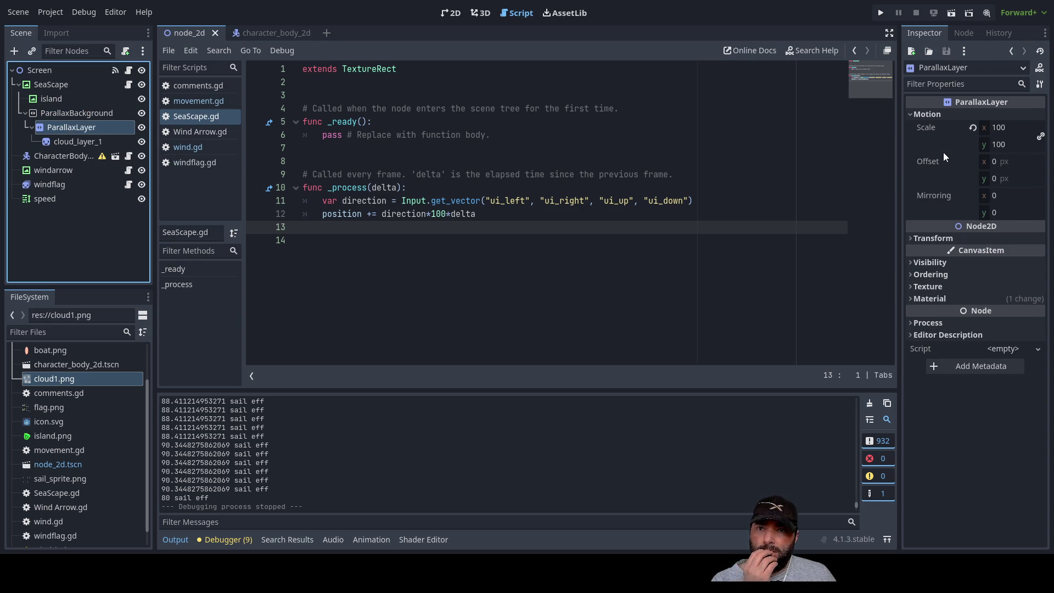
left_click(910, 113)
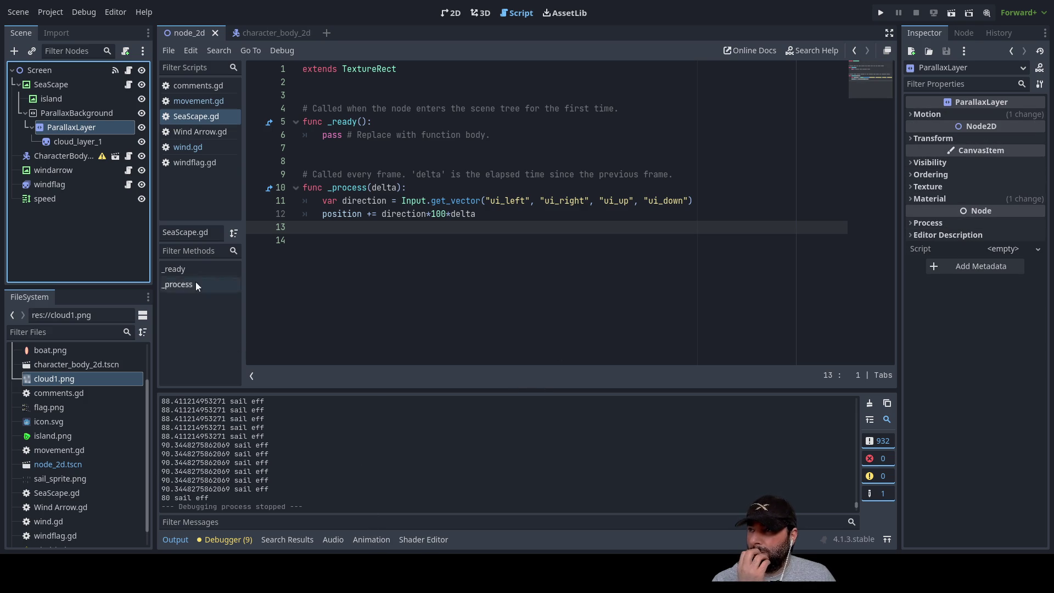
left_click(77, 140)
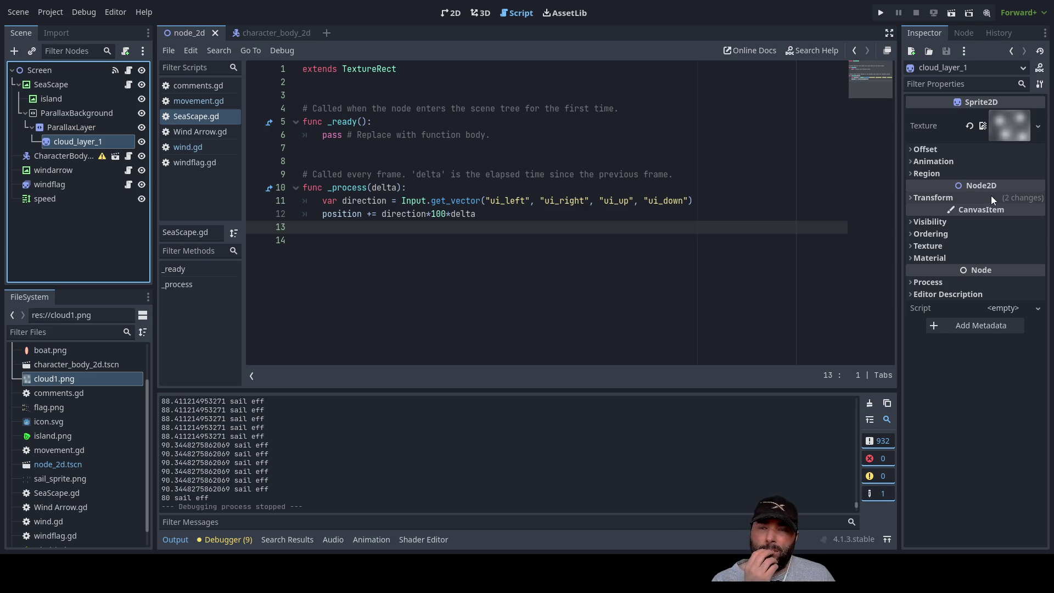
left_click(915, 162)
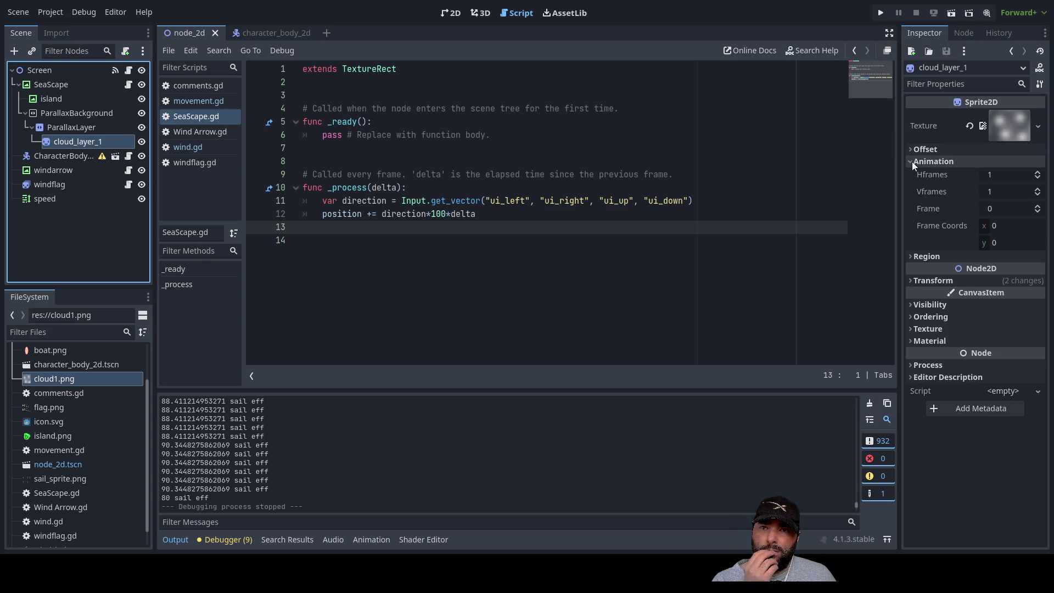
left_click(912, 161)
left_click(913, 197)
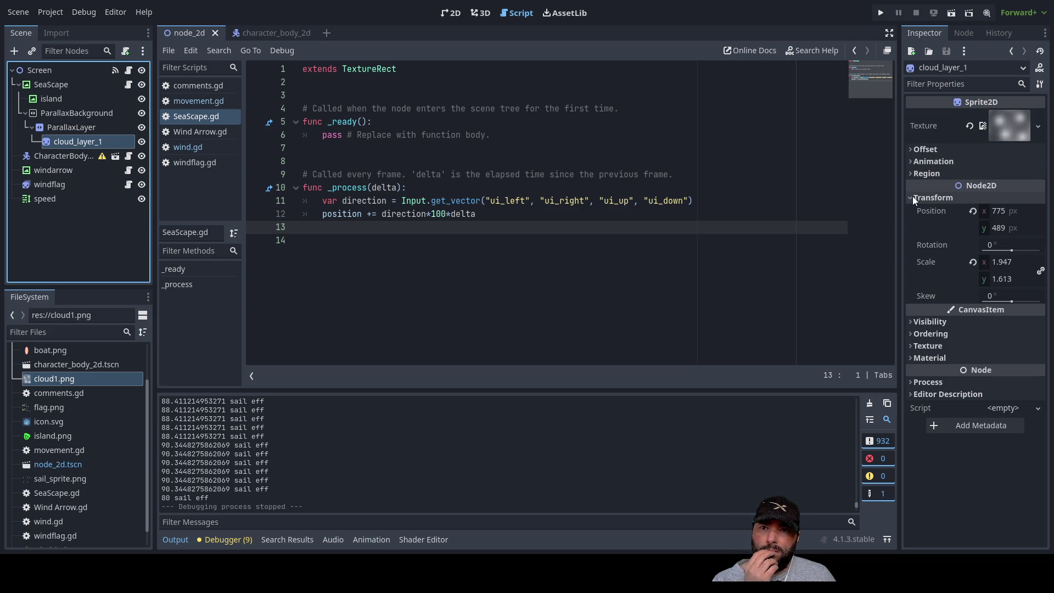
left_click(912, 198)
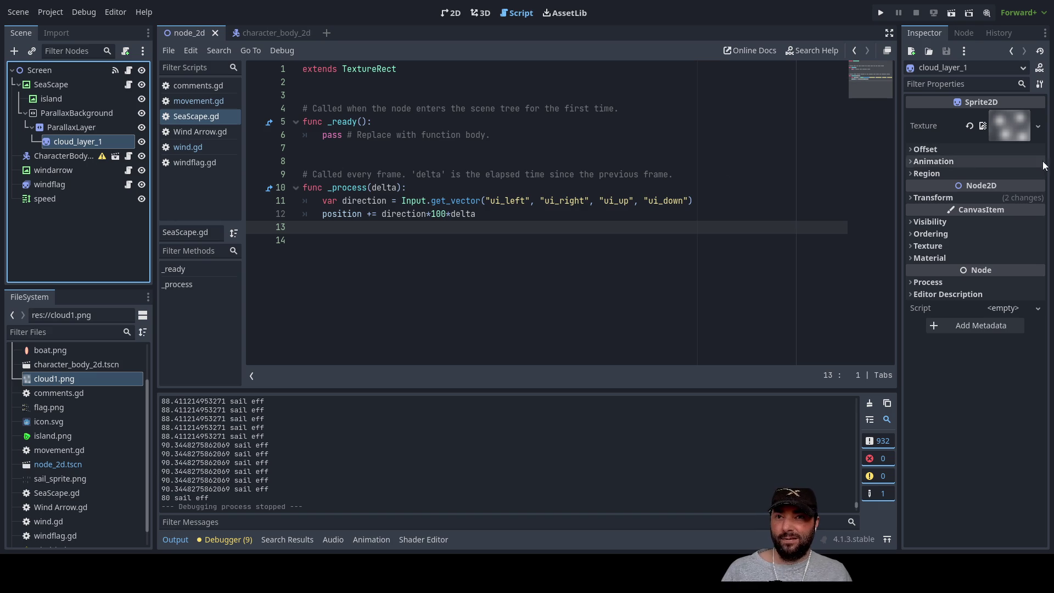
Switch between ParallaxLayer and ParallaxBackground to bring up the background's Scroll properties.
left_click(71, 129)
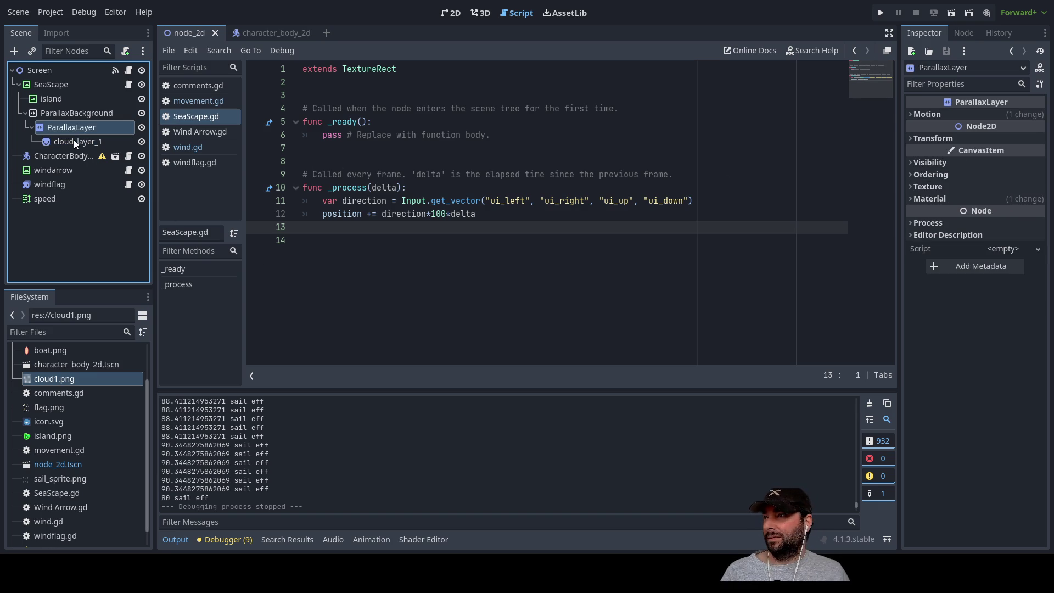
left_click(72, 114)
left_click(70, 125)
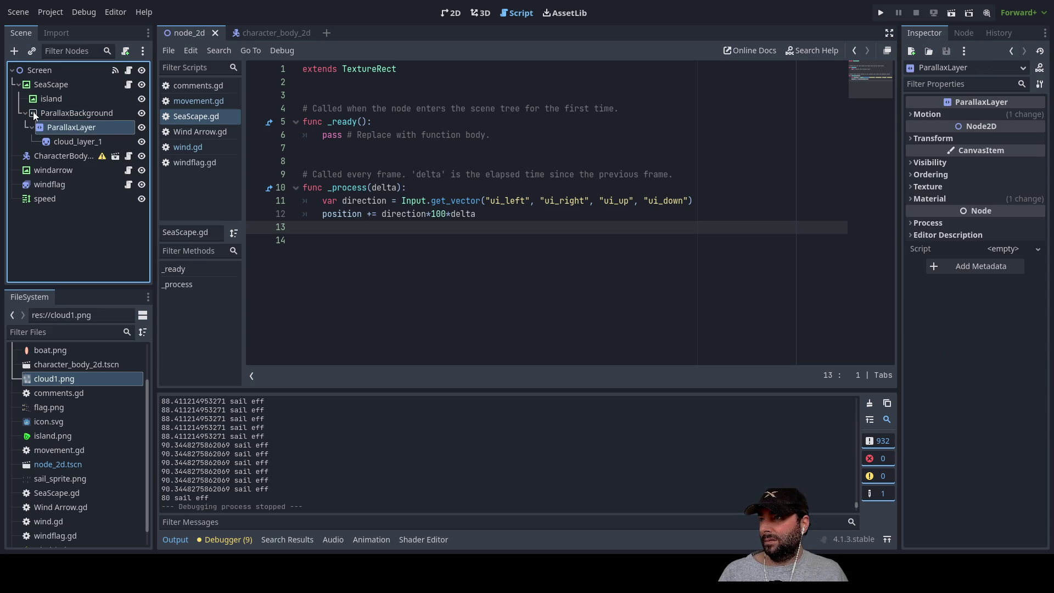
left_click(73, 114)
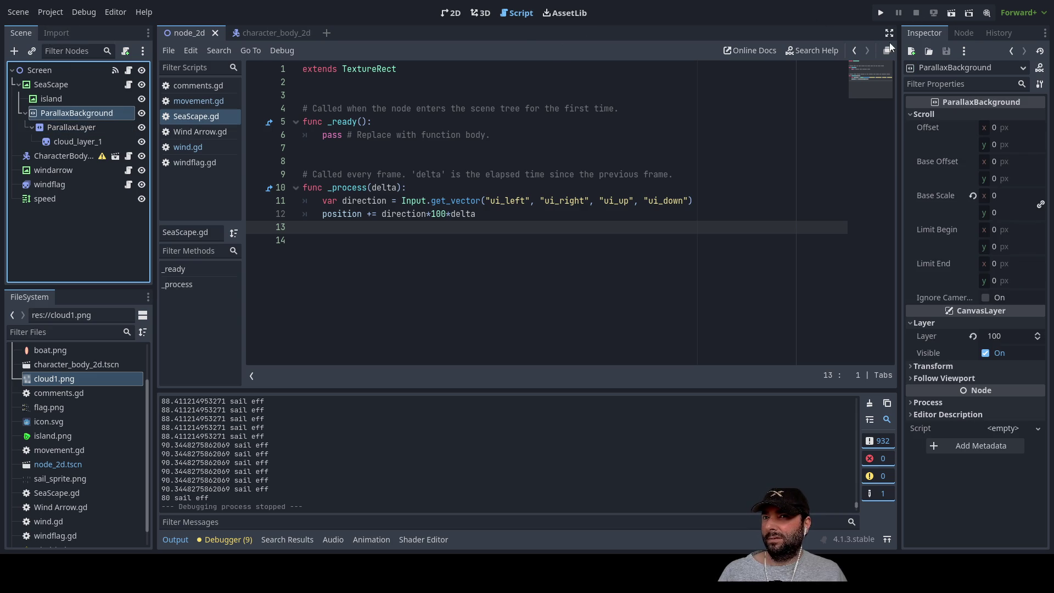
left_click(14, 51)
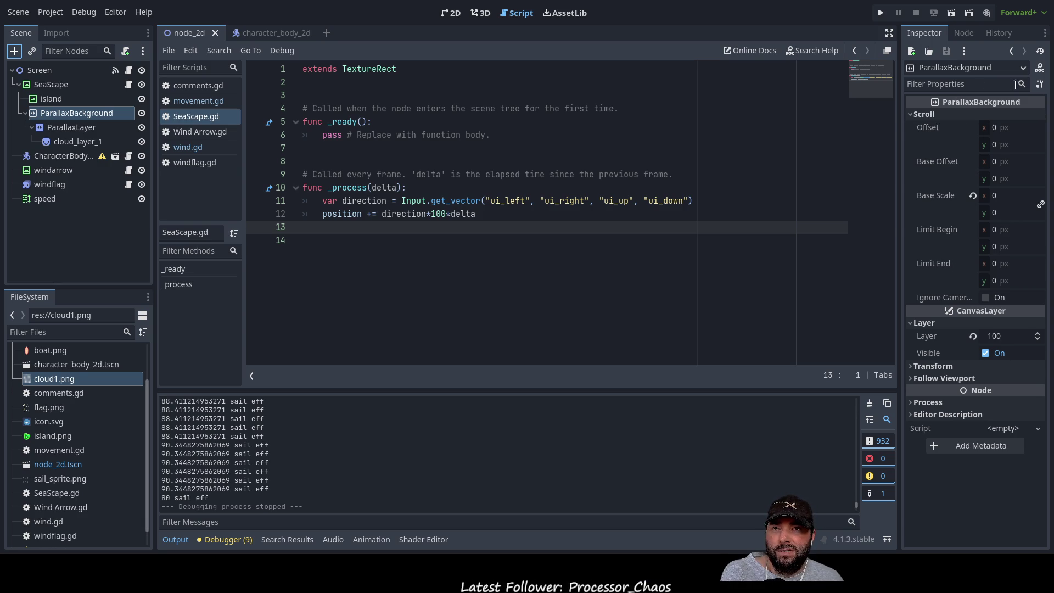
Glance at the ParallaxBackground's signals, then return to Scroll and select the Base Scale x value, still 0.
left_click(965, 33)
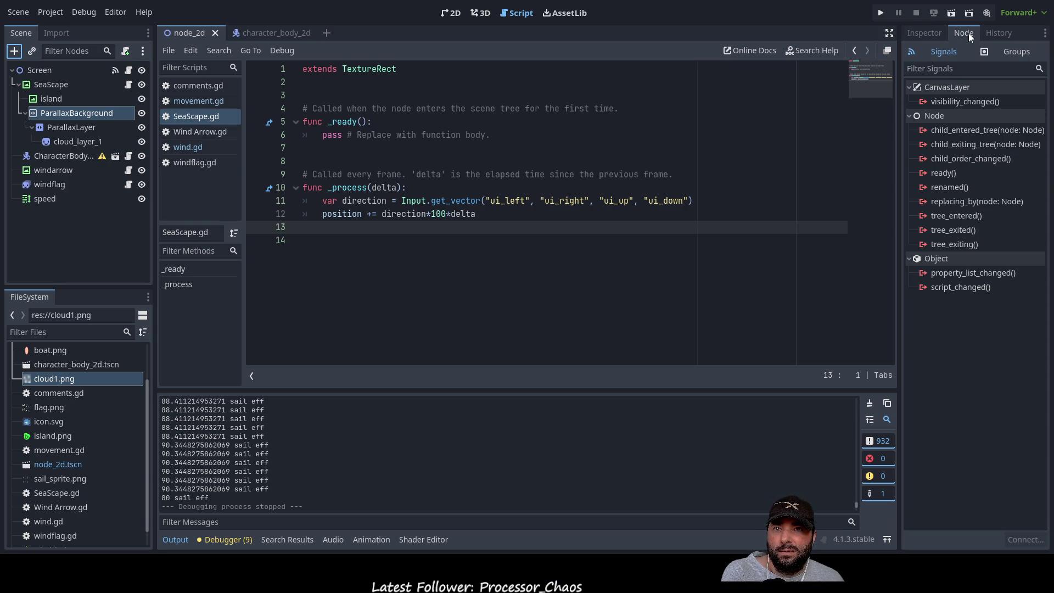
left_click(916, 34)
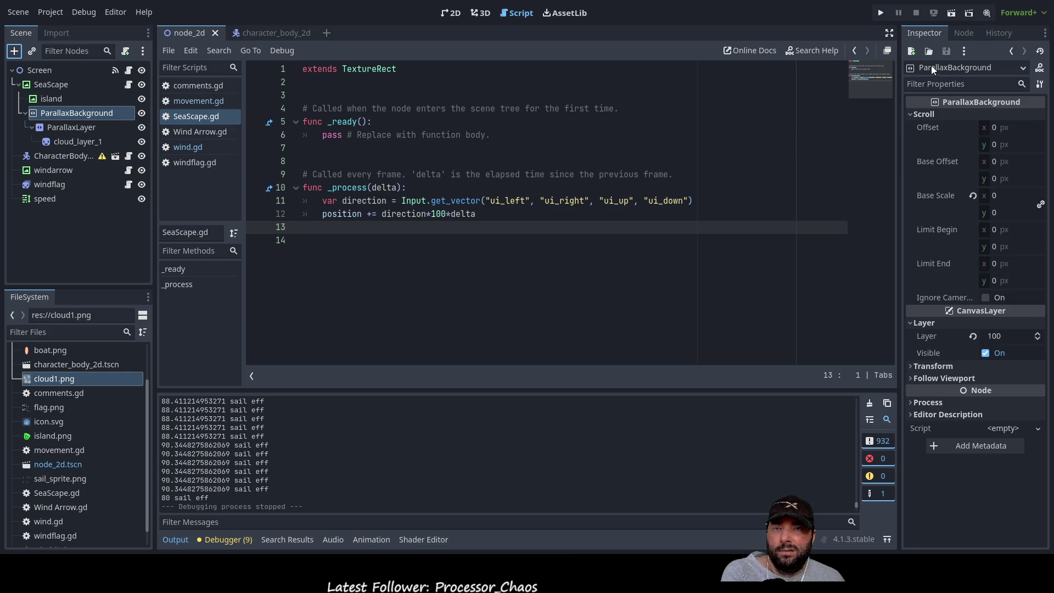
left_click(910, 115)
left_click(909, 115)
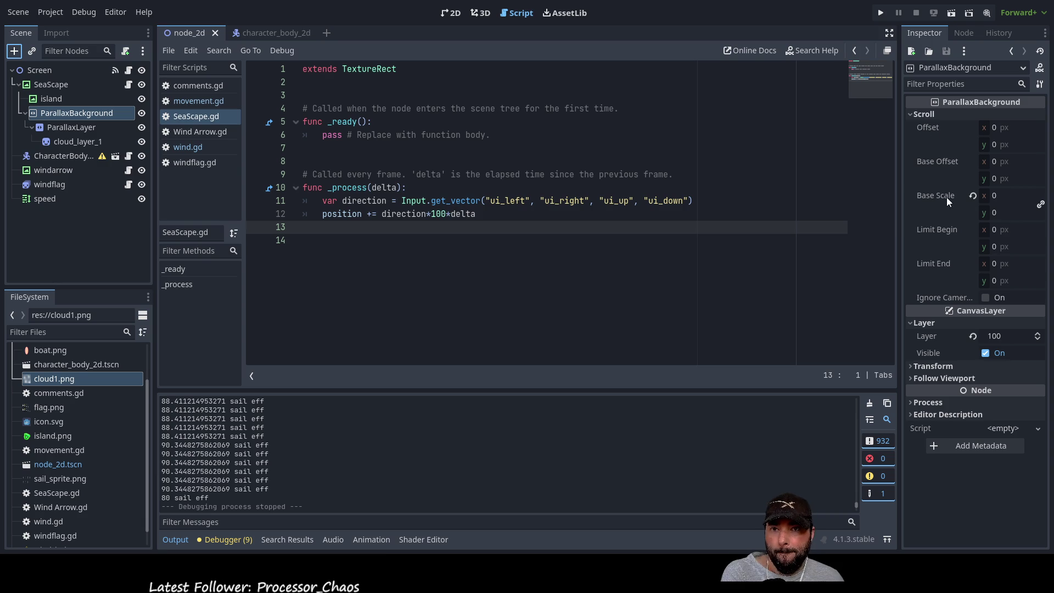
left_click(994, 196)
Set the ParallaxBackground's Scroll Base Scale to 100 on both x and y.
type("1")
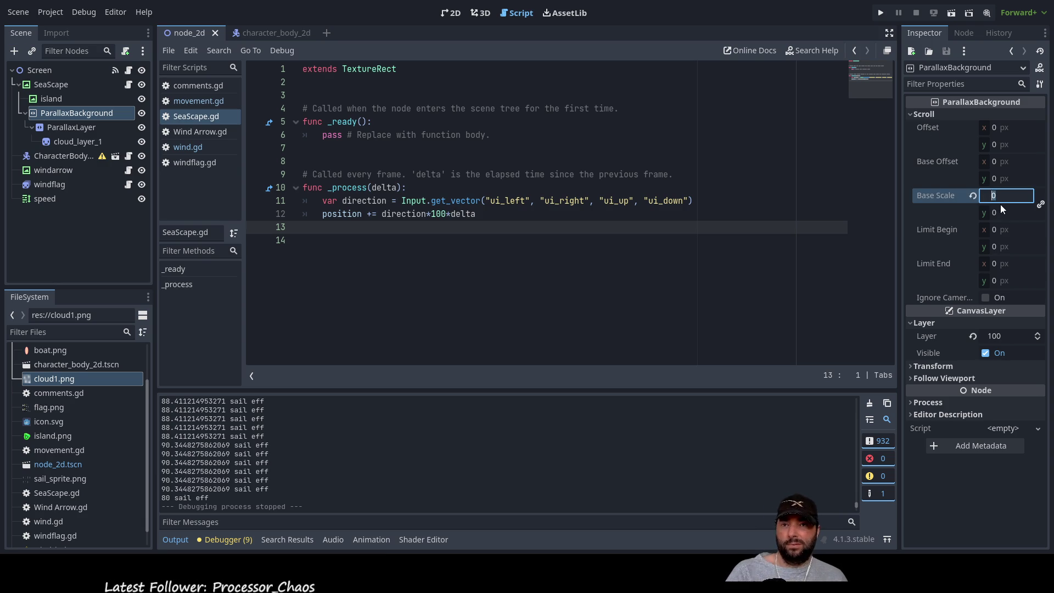
key("Tab")
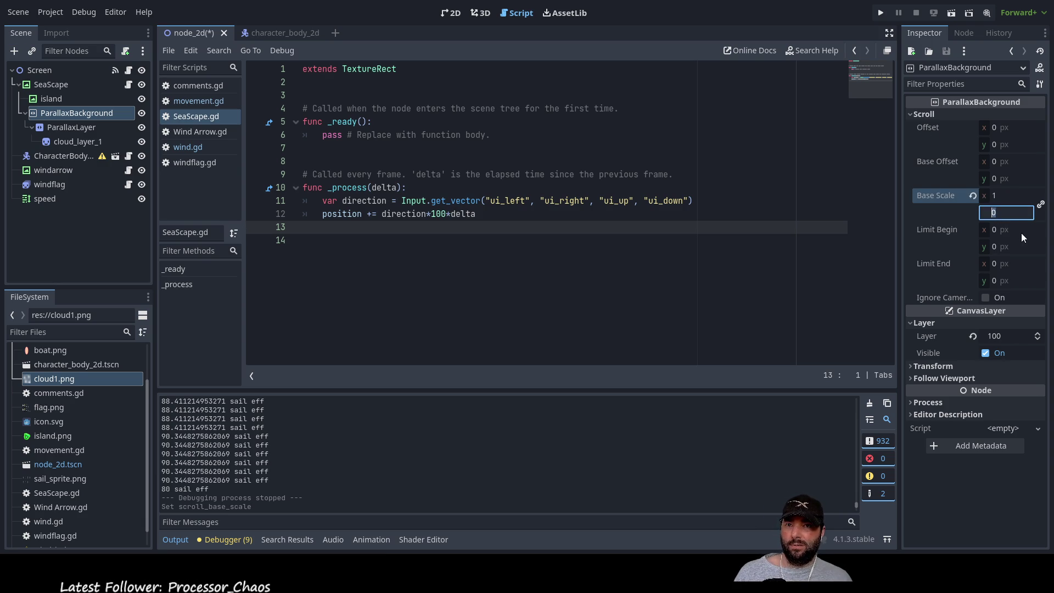
type("1")
left_click(1011, 199)
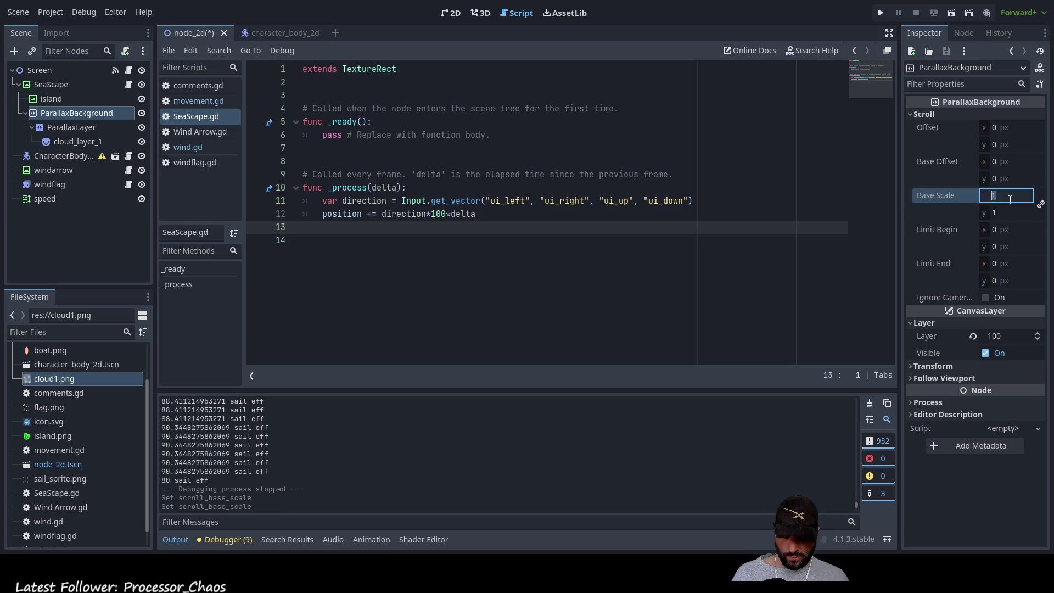
key("BackSpace")
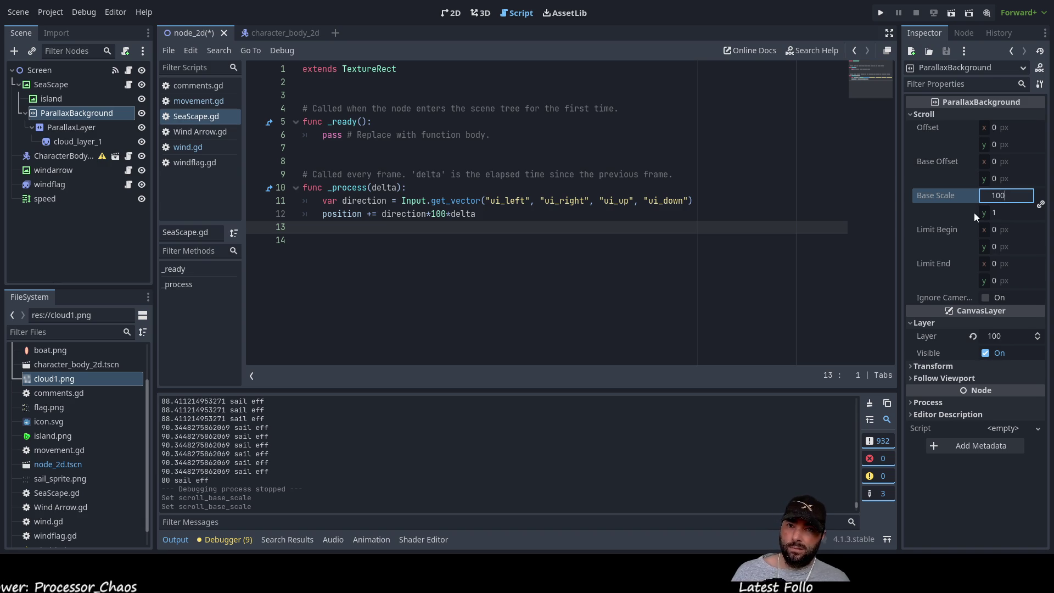
left_click(1006, 213)
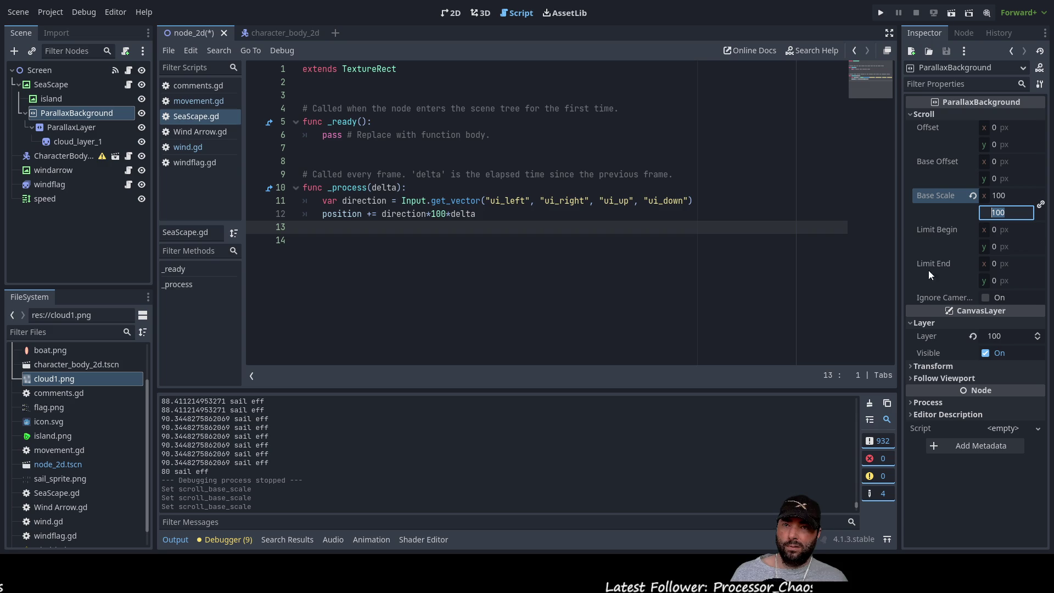
left_click(814, 330)
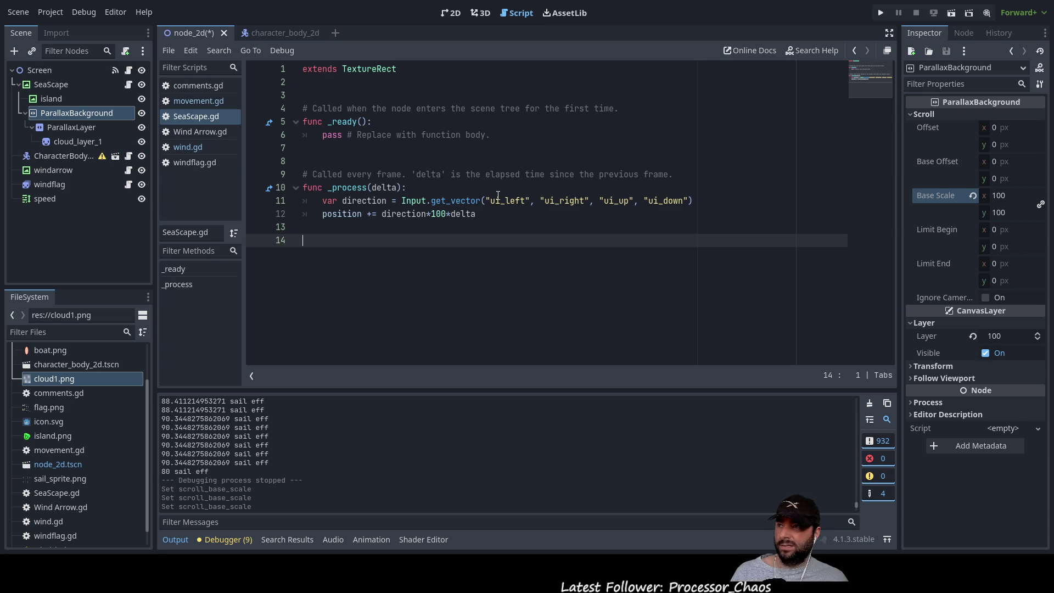
Reselect the ParallaxBackground node via ParallaxLayer and run the project to test scrolling.
left_click(74, 128)
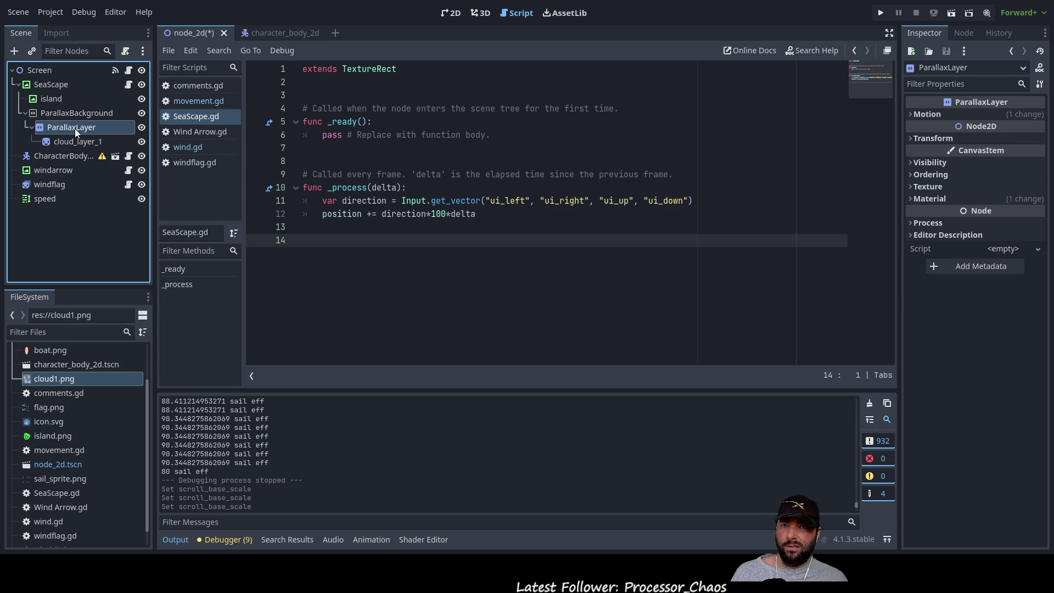
left_click(69, 112)
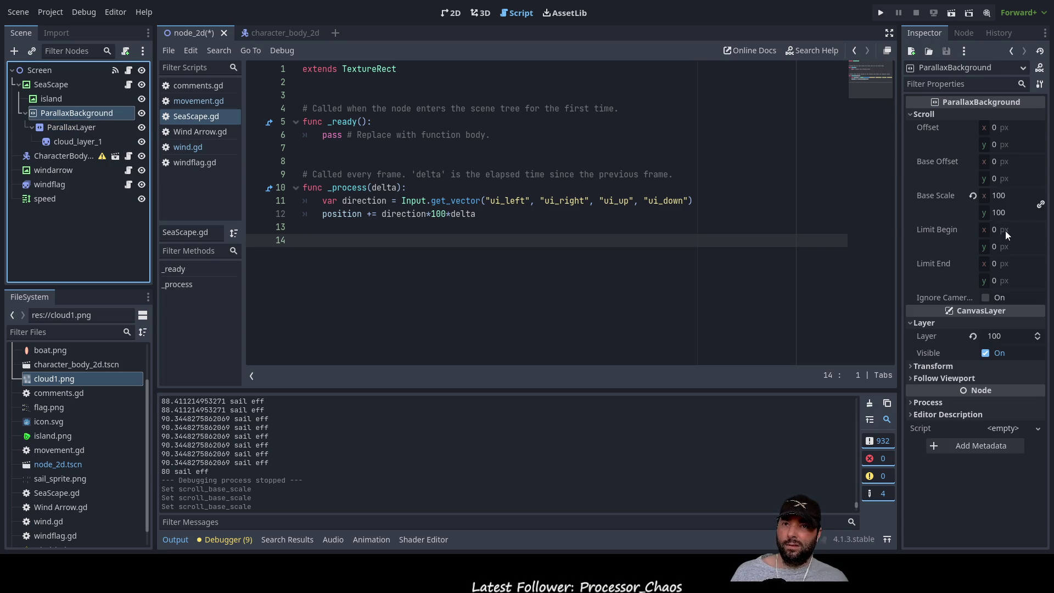
left_click(882, 14)
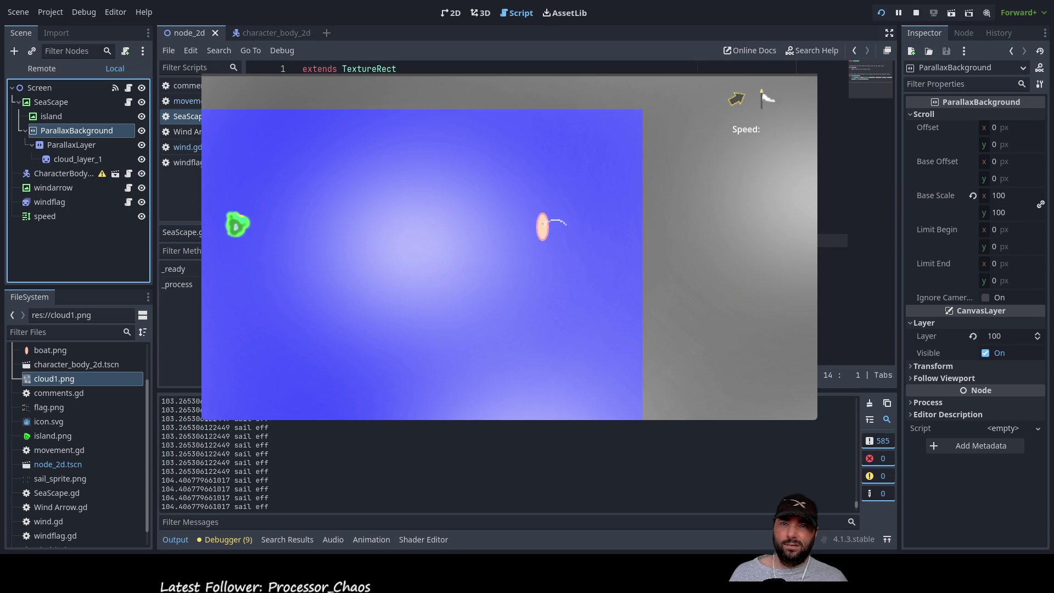
Try x base scales of 0.00001 and 0.1 while running, then restart the game.
left_click(1011, 195)
type("0.00001")
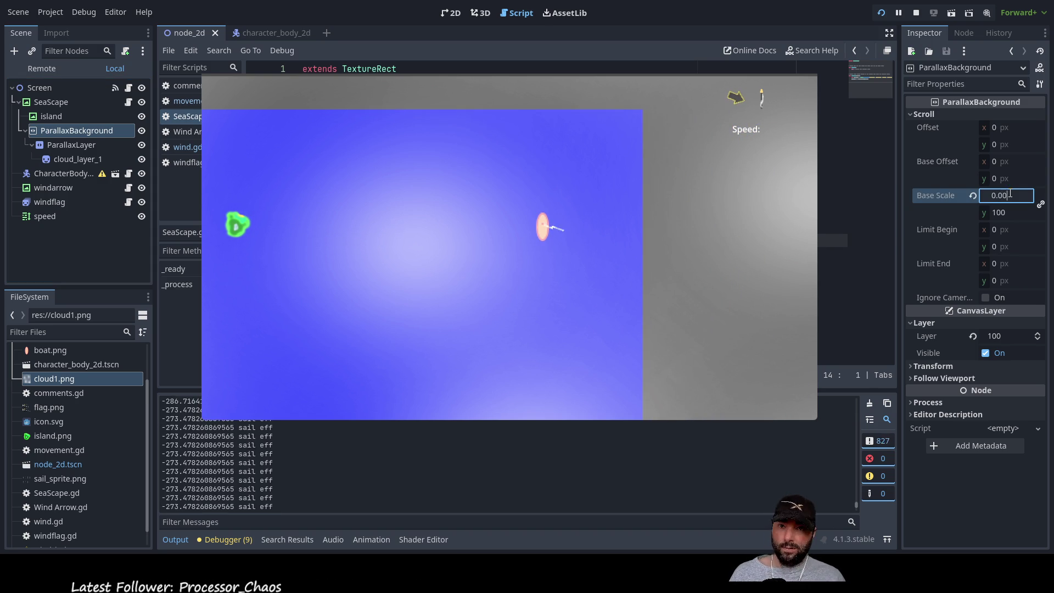
key("Return")
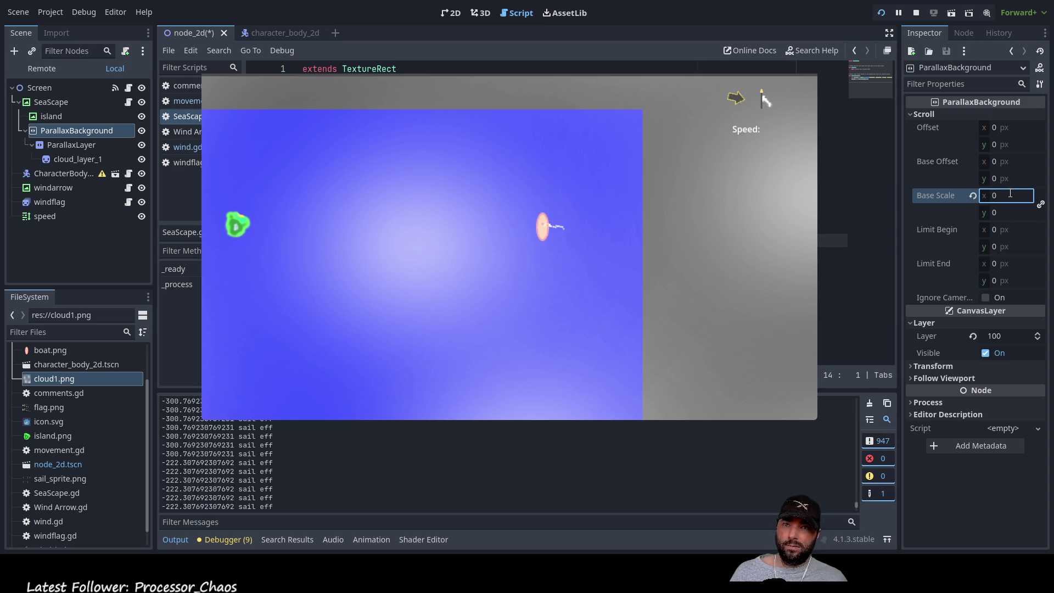
left_click(1002, 197)
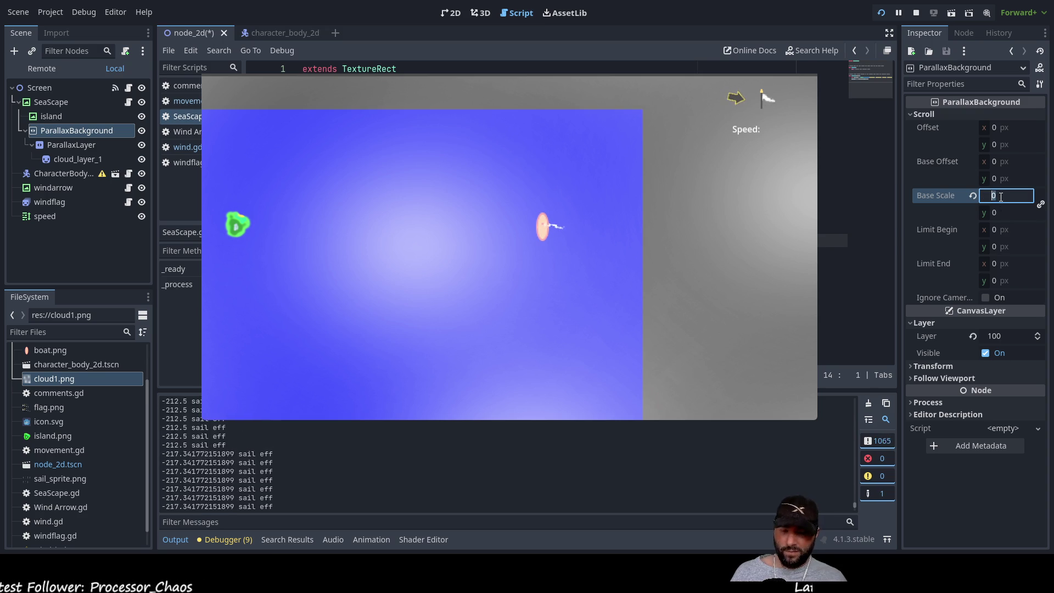
type("0.1")
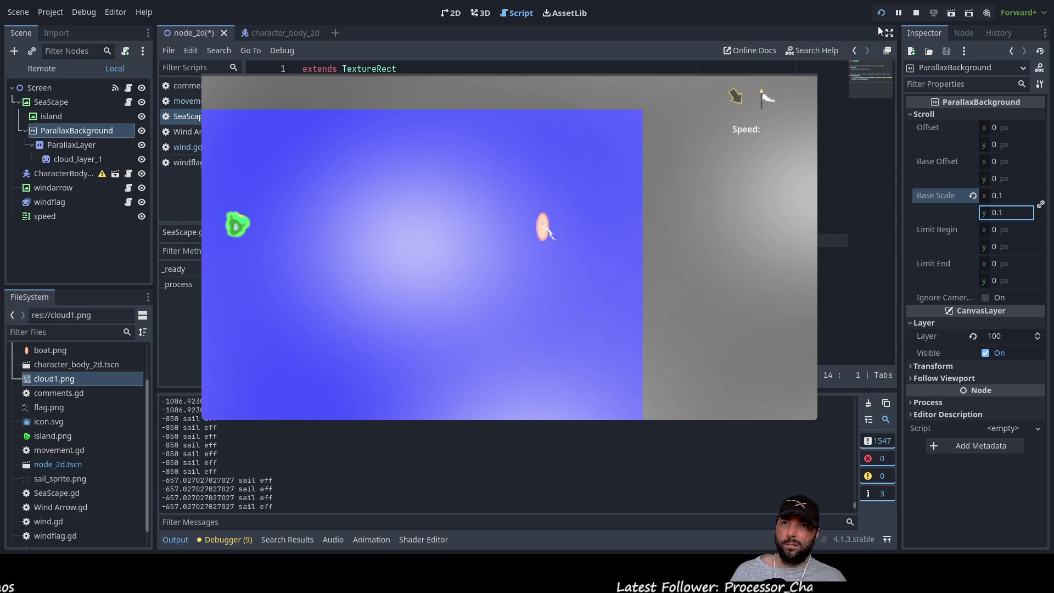
left_click(886, 13)
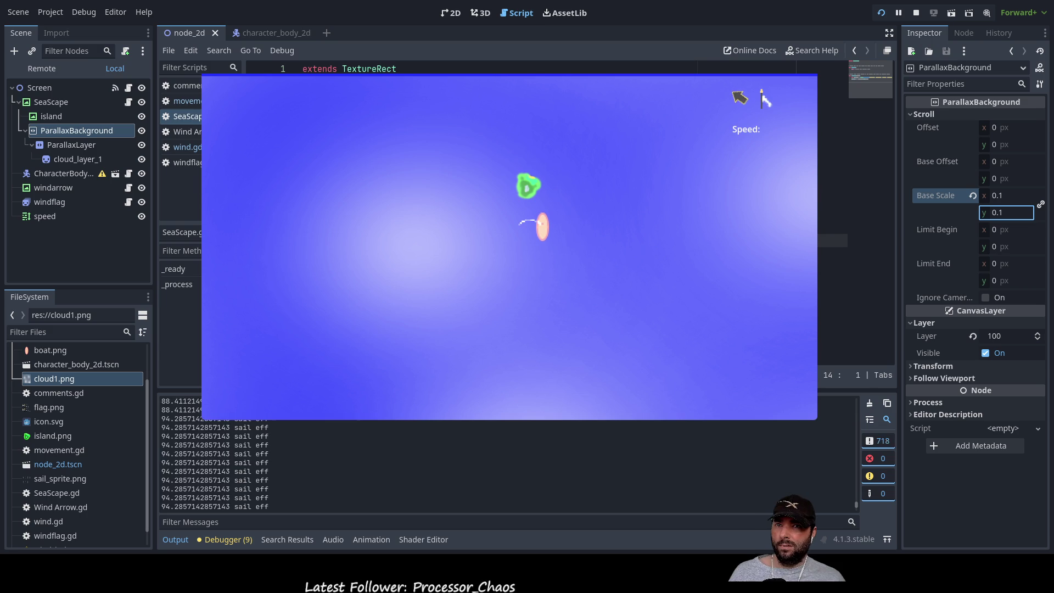
Set the x base scale back to 1 and collapse the Scroll settings.
left_click(1009, 195)
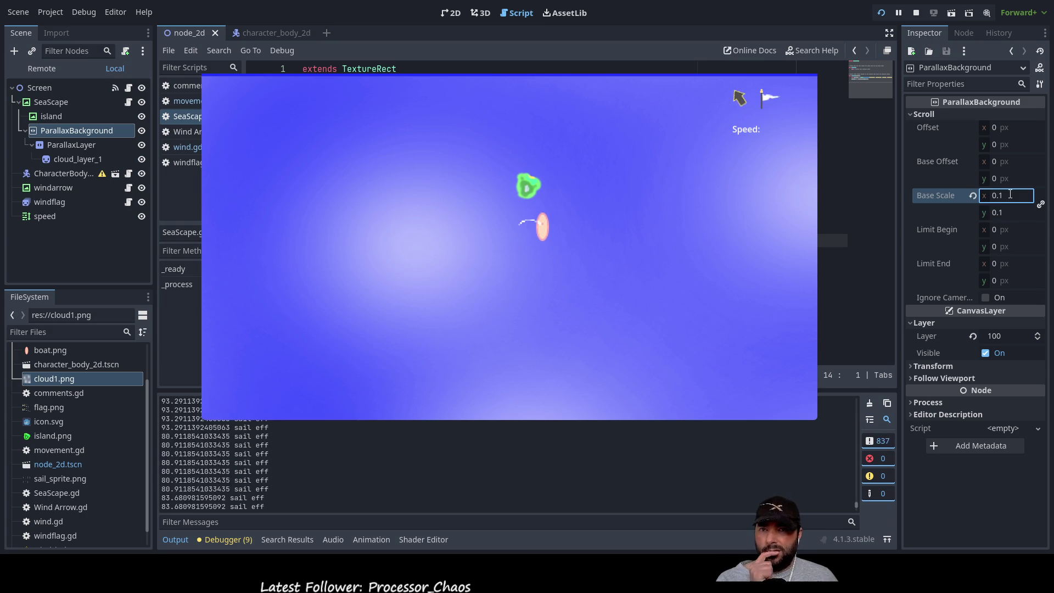
key("BackSpace")
key("BackSpace")
key("BackSpace")
type("1")
key("Return")
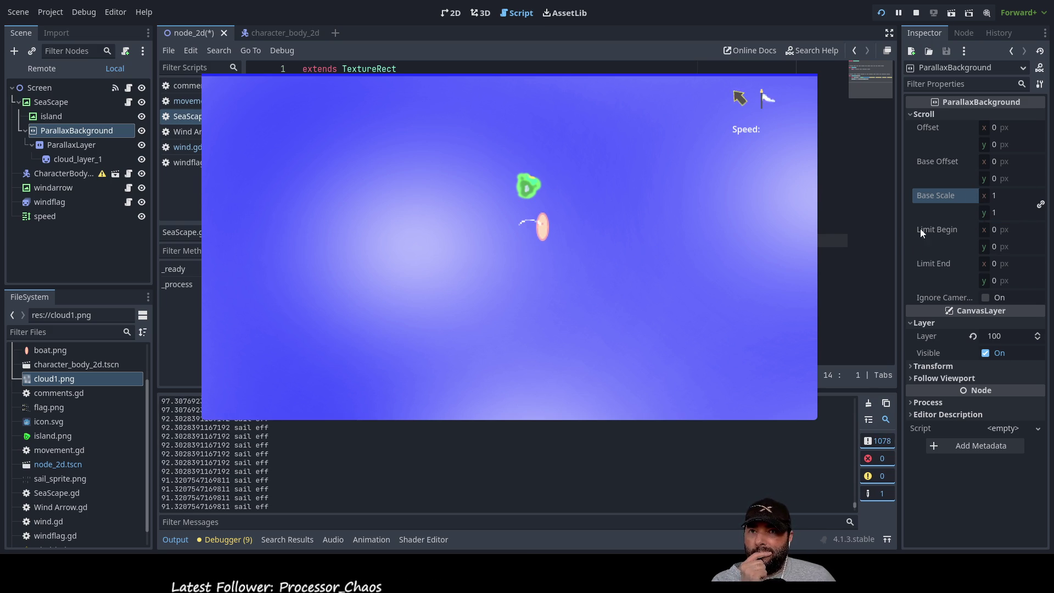
left_click(923, 114)
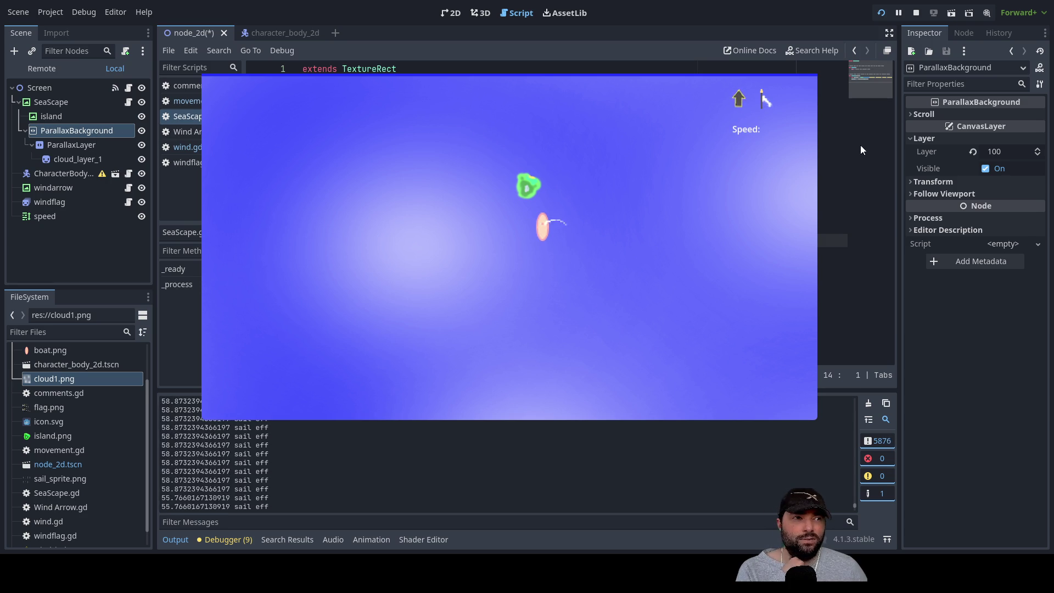
Stop the sailing scene's test run, returning to SeaScape.gd in the editor.
left_click(917, 13)
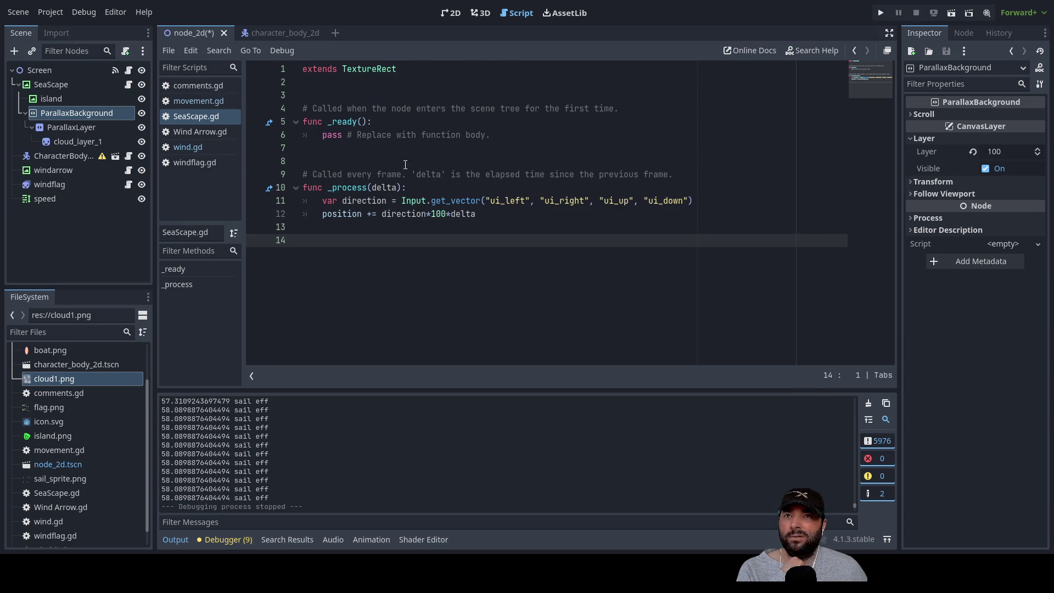
left_click(77, 113)
key("shift+Tab")
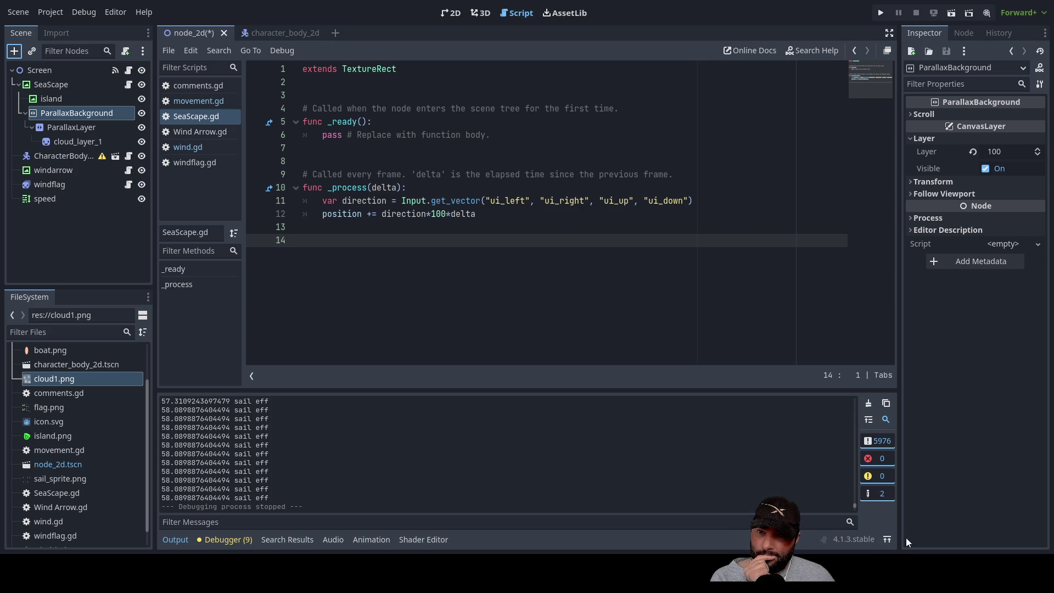
left_click(888, 540)
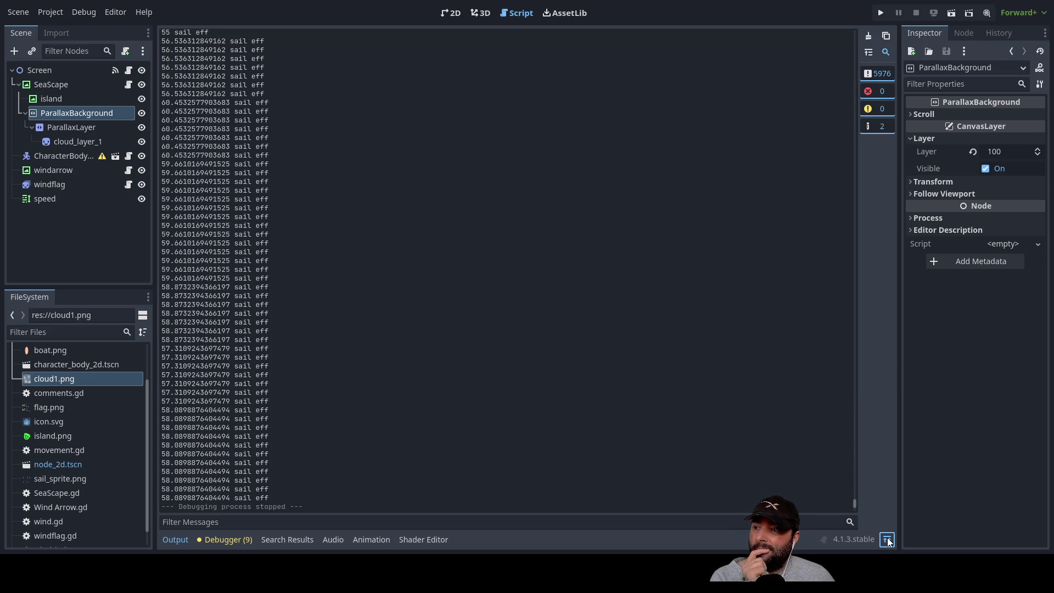
Expand and restore the Output panel to review the log, then save the node_2d scene.
left_click(888, 540)
left_click(888, 540)
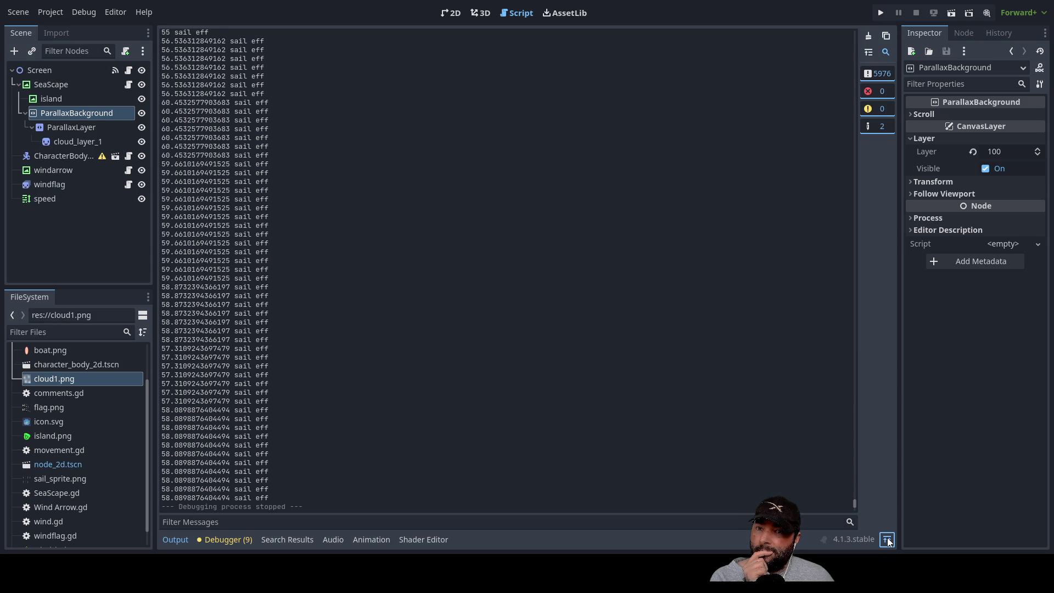
left_click(890, 541)
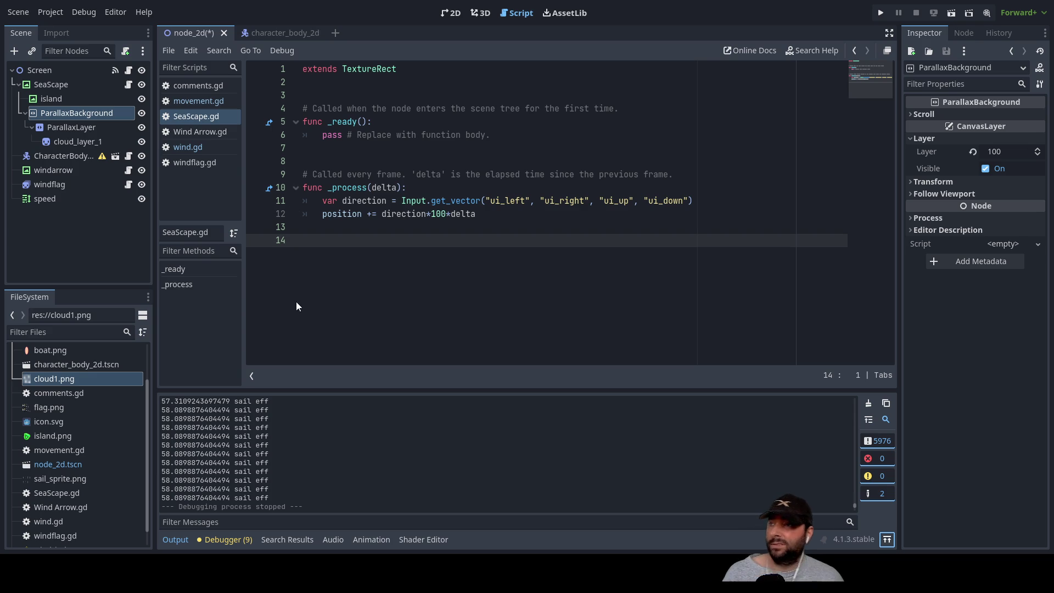
key("ctrl+s")
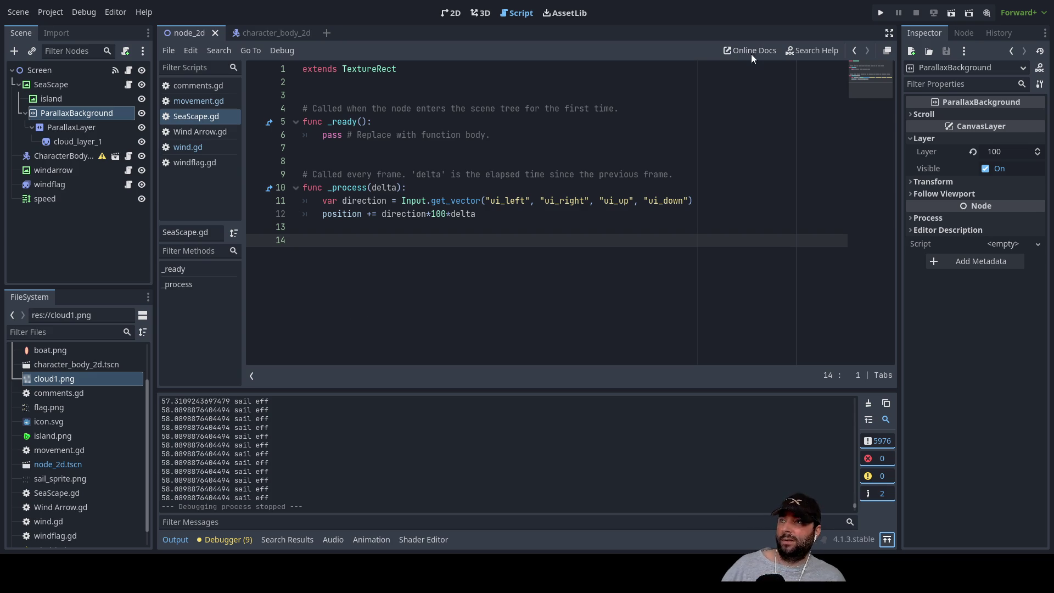
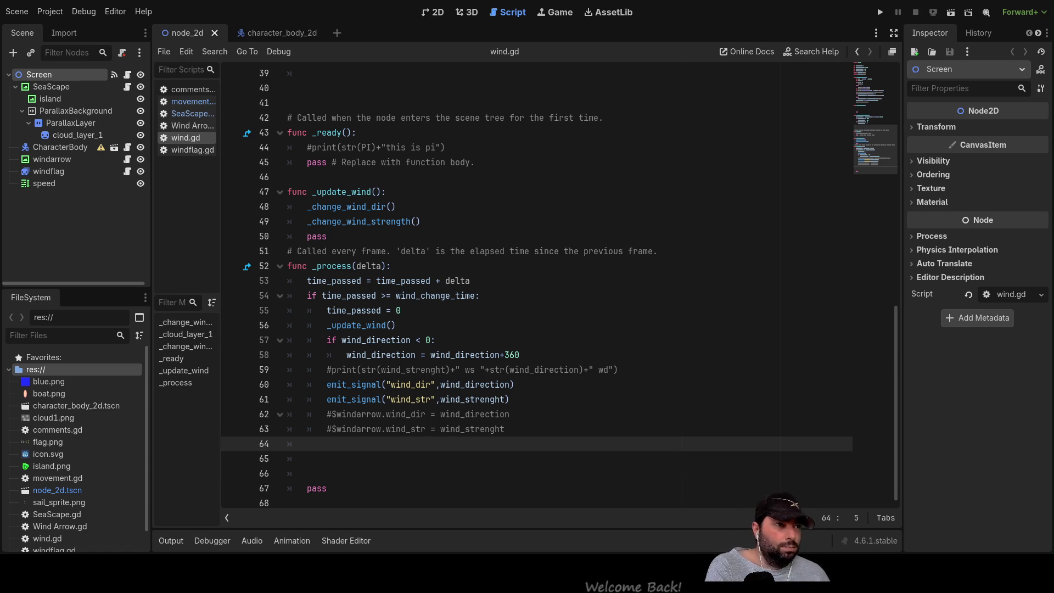
Add a new Parallax2D node next to the old ParallaxLayer.
scroll(549, 285, "up", 3)
scroll(549, 285, "down", 1)
left_click(71, 123)
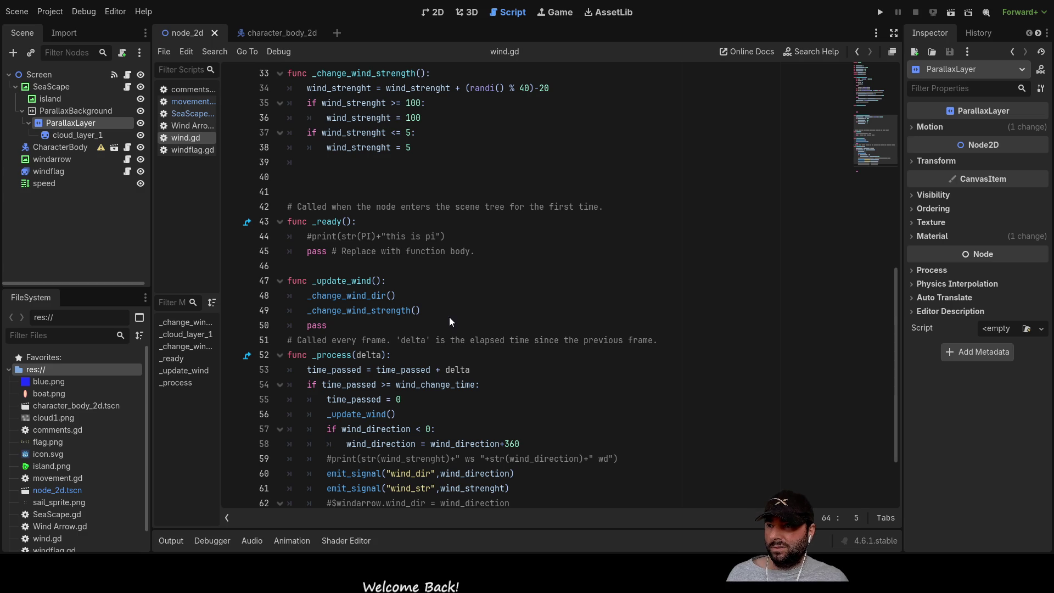
key("ctrl+v")
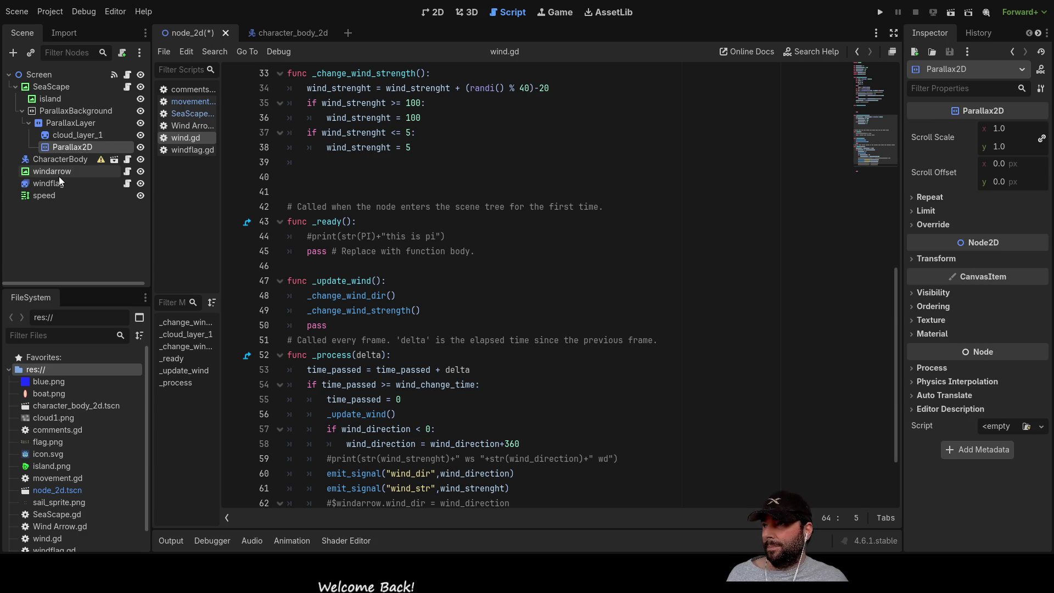
Nest Parallax2D under ParallaxBackground with cloud_layer_1 inside it, and delete ParallaxLayer.
left_click(70, 133)
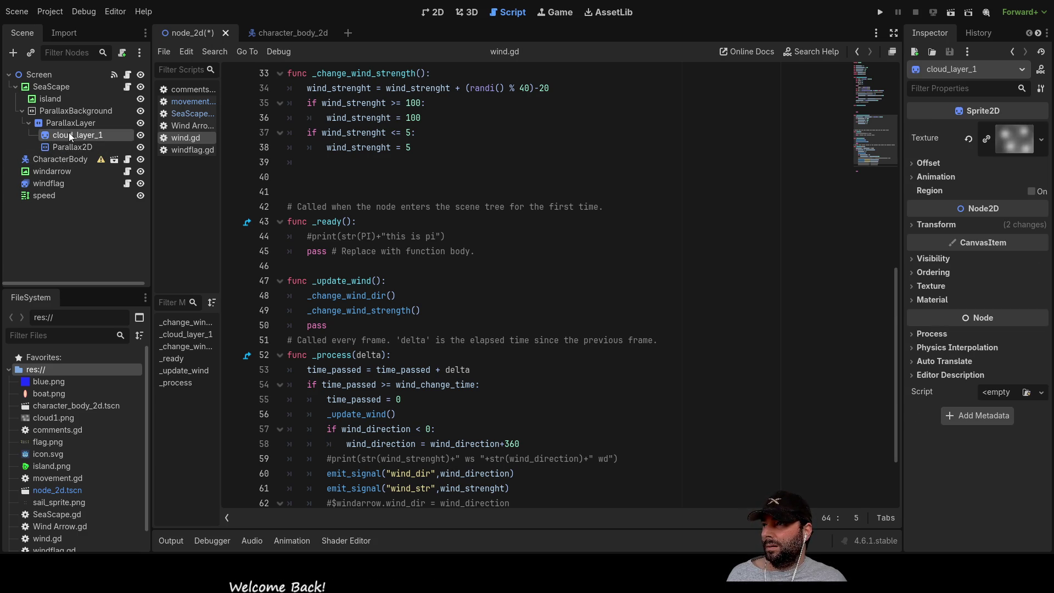
left_click(67, 123)
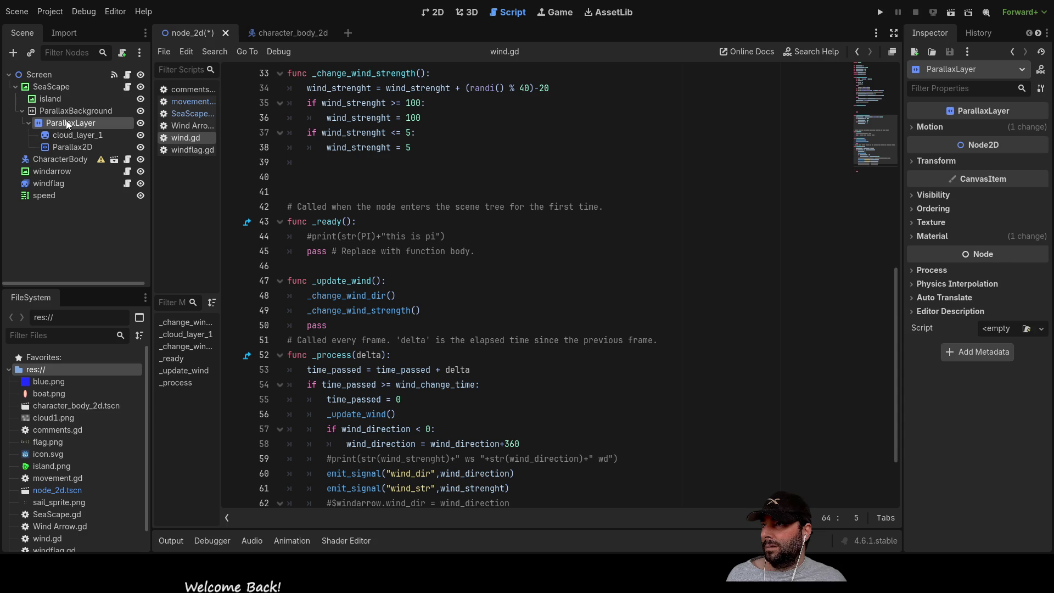
mouse_move(60, 146)
left_mouse_down()
mouse_move(66, 110)
mouse_move(61, 149)
left_mouse_up()
left_click(65, 121)
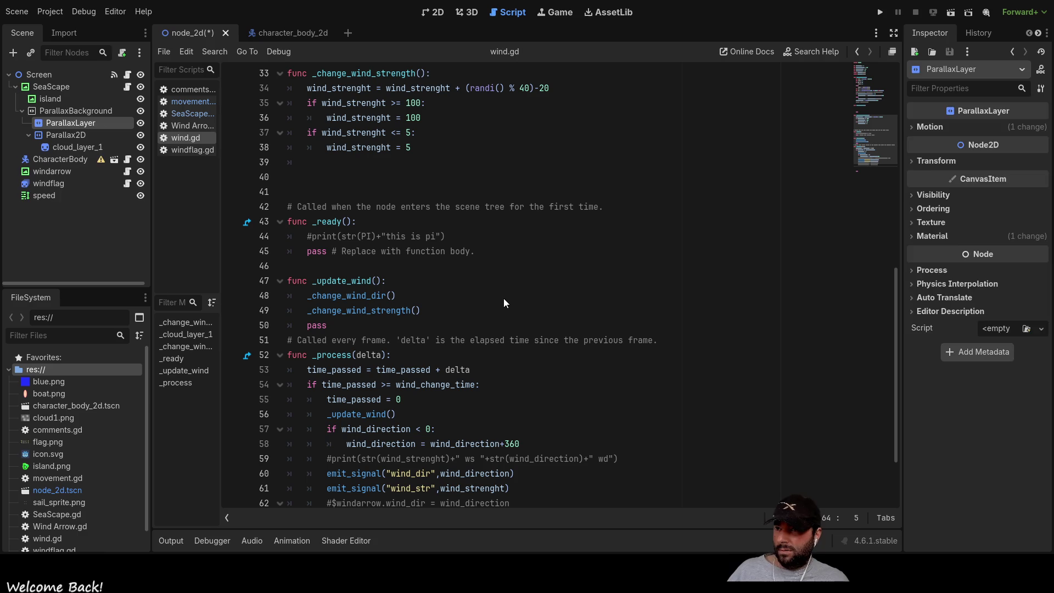
key("Delete")
left_click(71, 131)
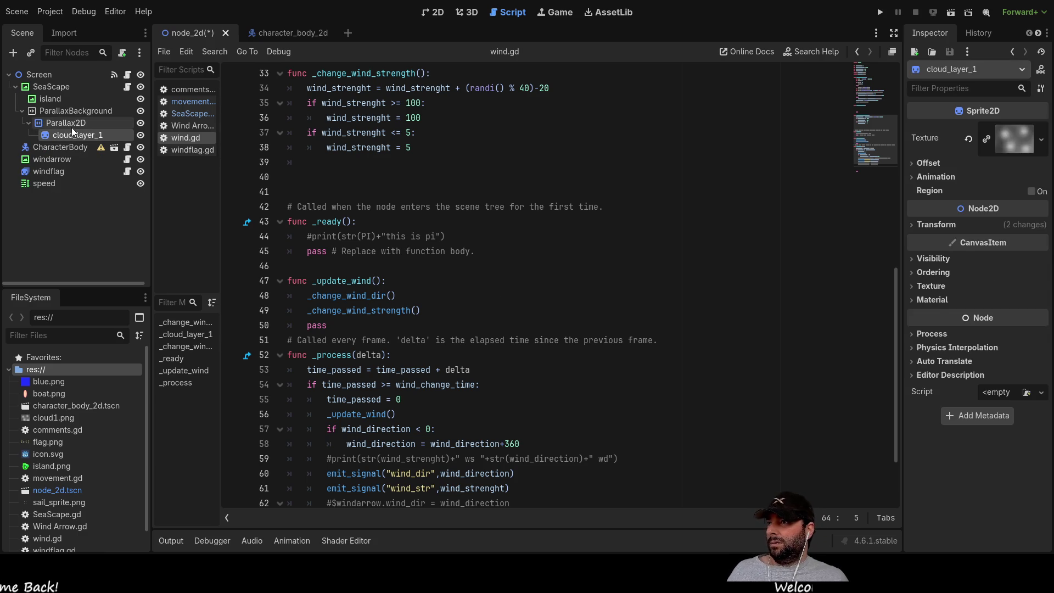
left_click(71, 126)
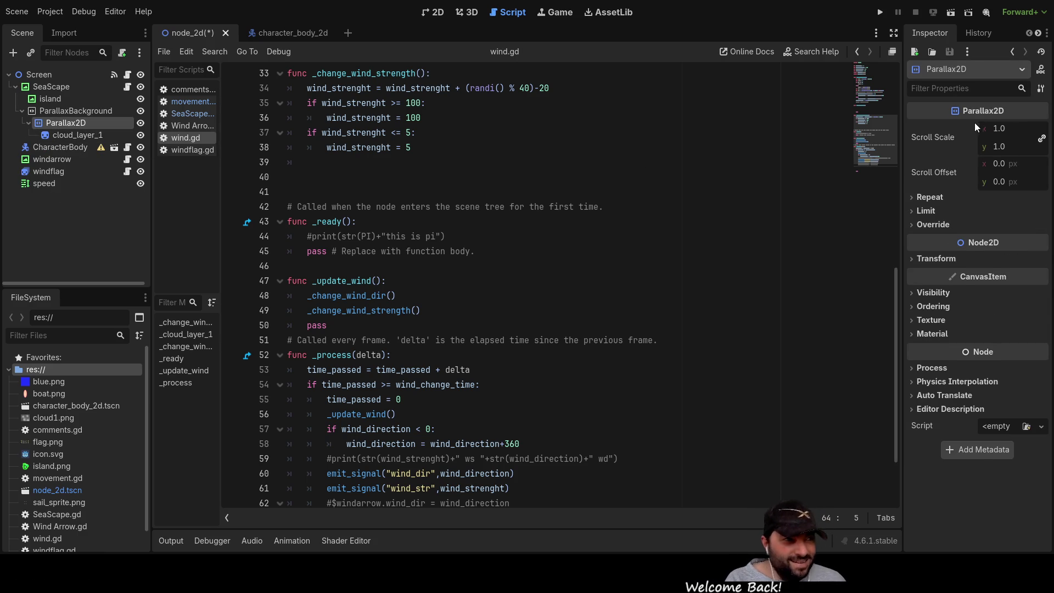
left_click(1007, 131)
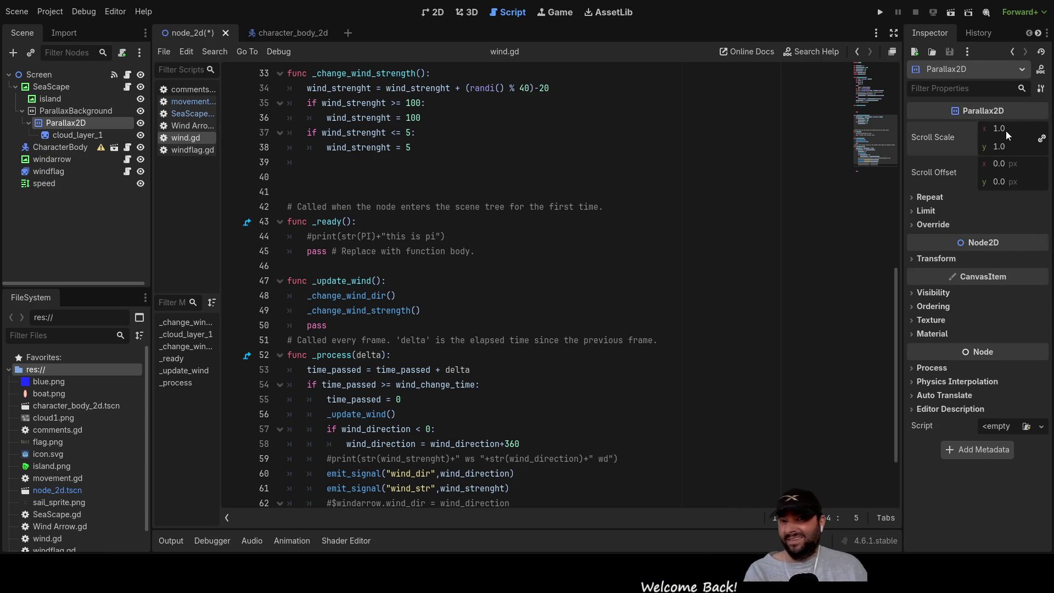
Set the Parallax2D Scroll Scale to 10 and save to test the clouds.
type("10")
left_click(1010, 146)
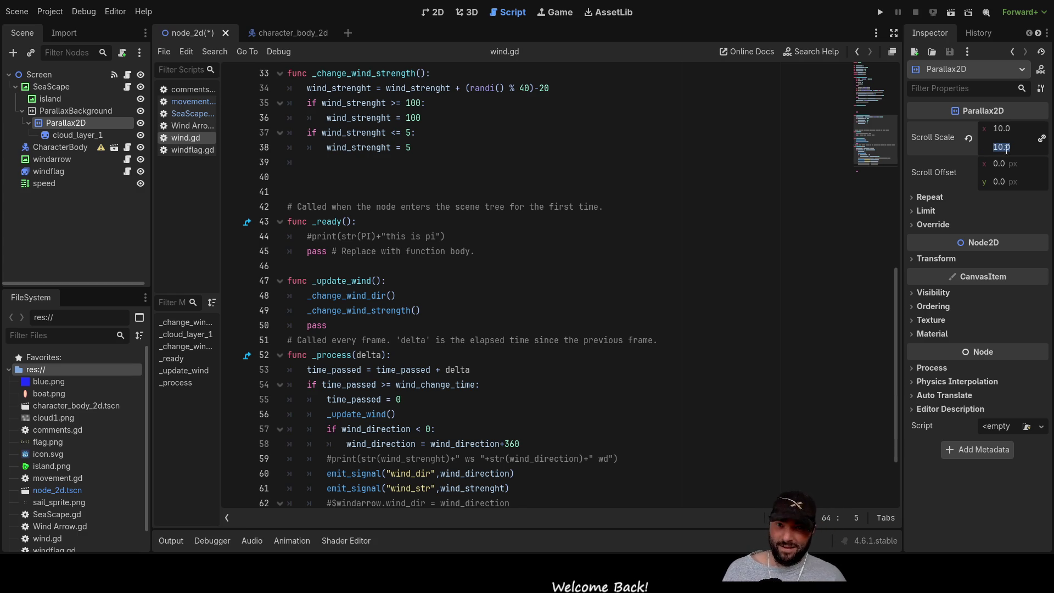
left_click(730, 281)
key("ctrl+s")
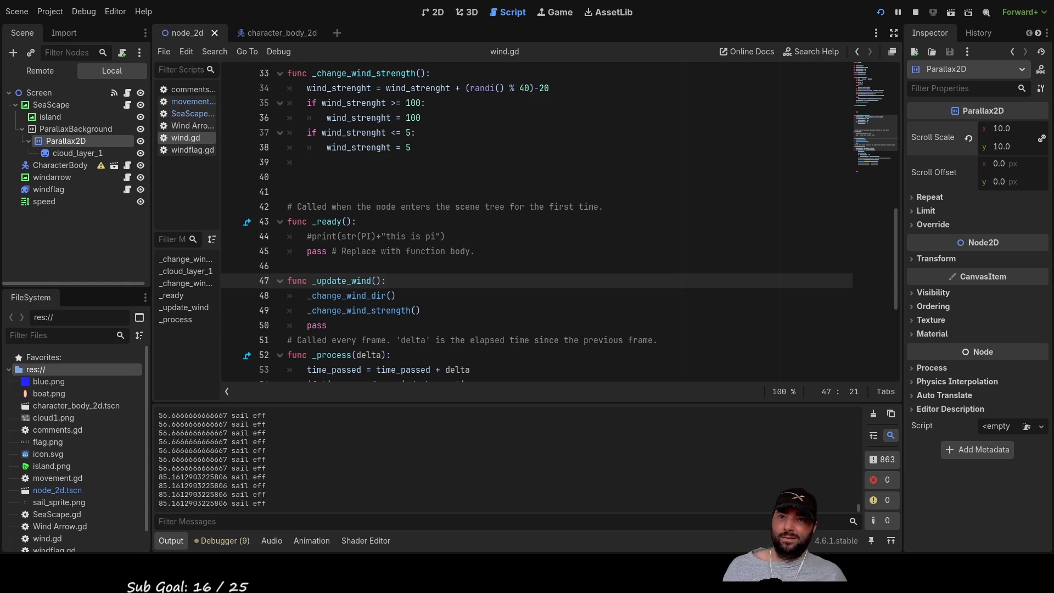
Change Scroll Scale x to 0.1 and restart the game to compare.
double_click(1003, 129)
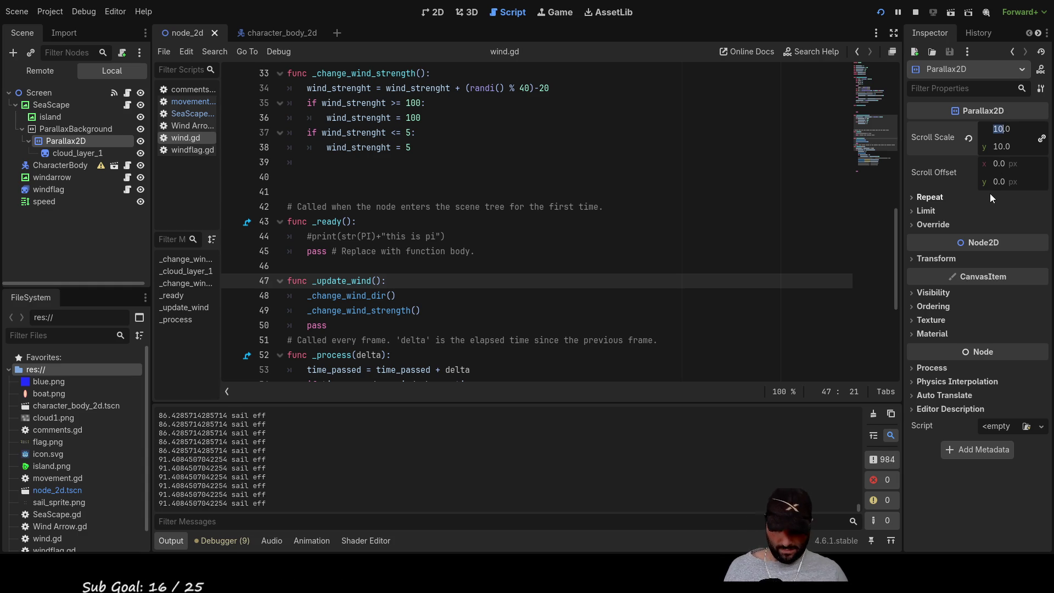
type("0.1")
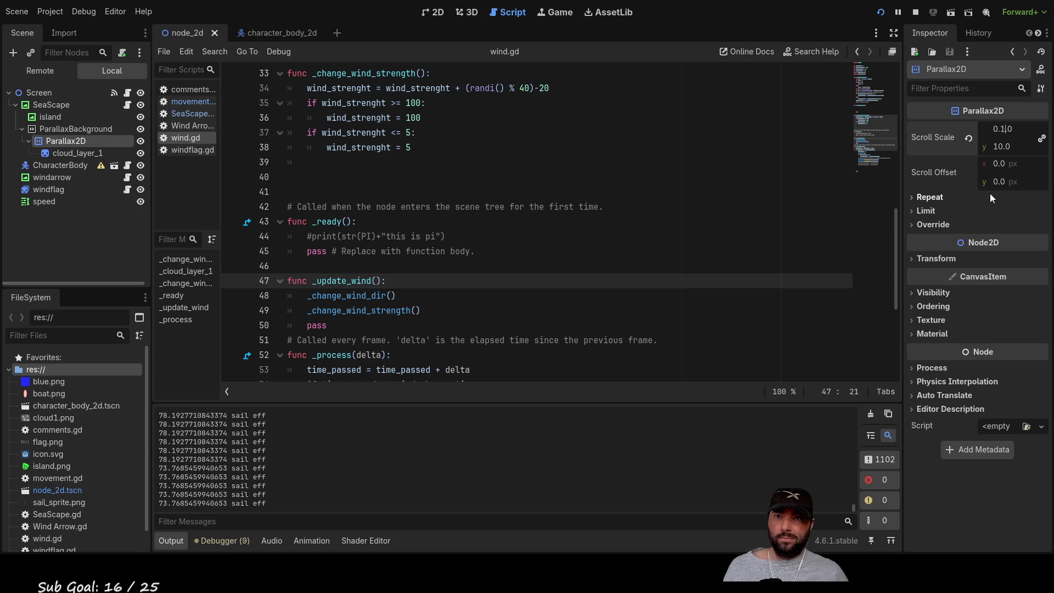
key("Return")
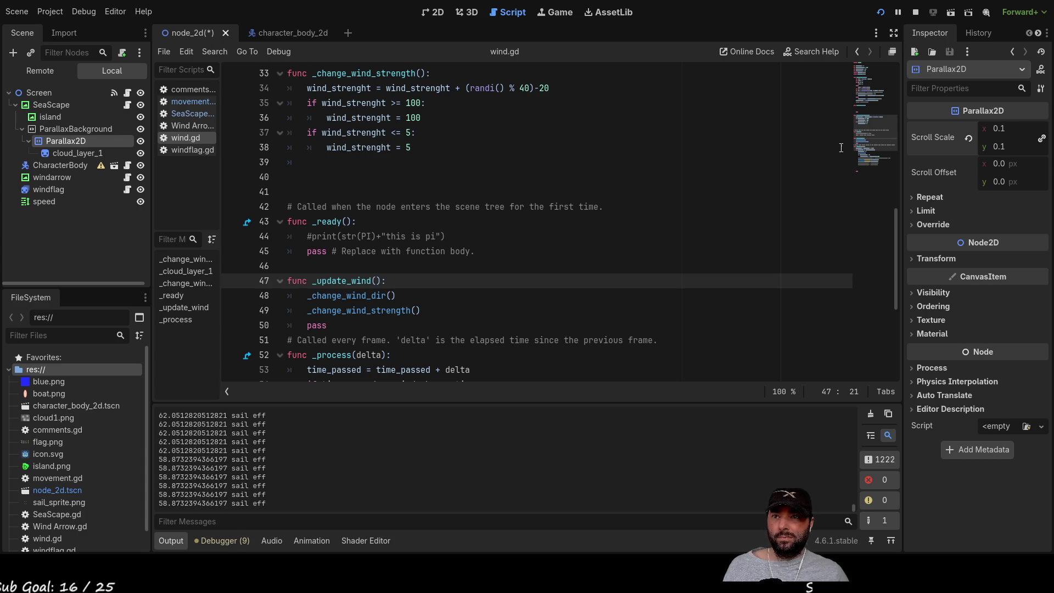
left_click(881, 12)
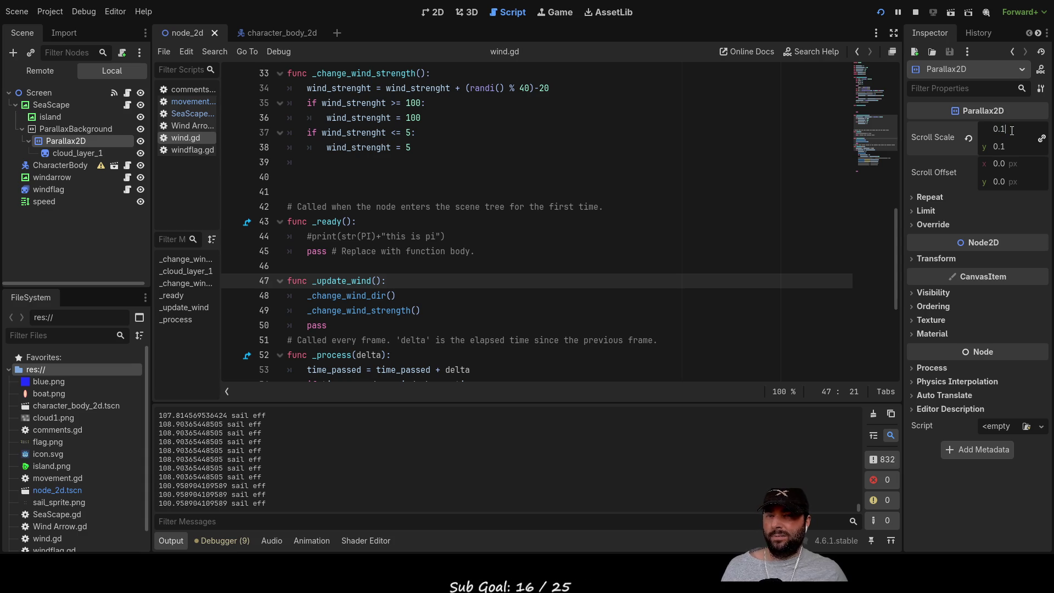
Set Scroll Scale to 1.1 and expand the Parallax2D Repeat settings.
key("BackSpace")
key("BackSpace")
key("BackSpace")
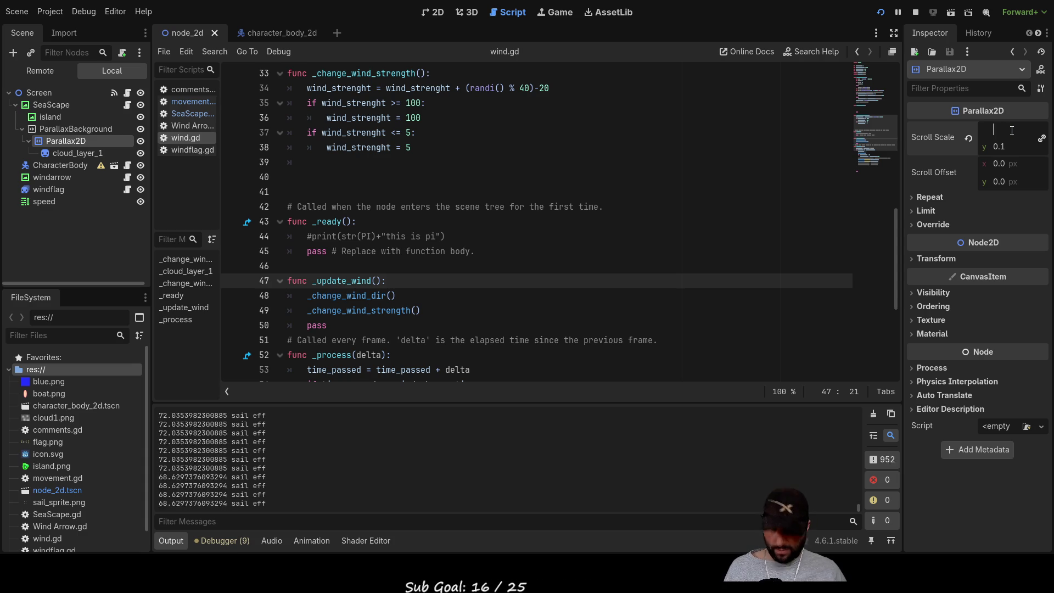
type("1")
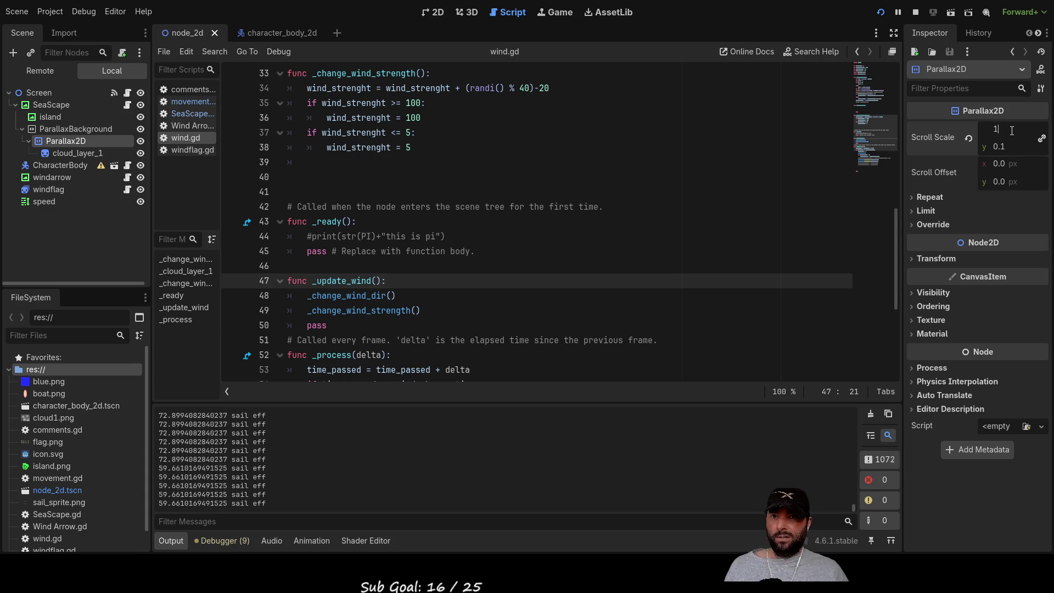
type(".1")
key("Return")
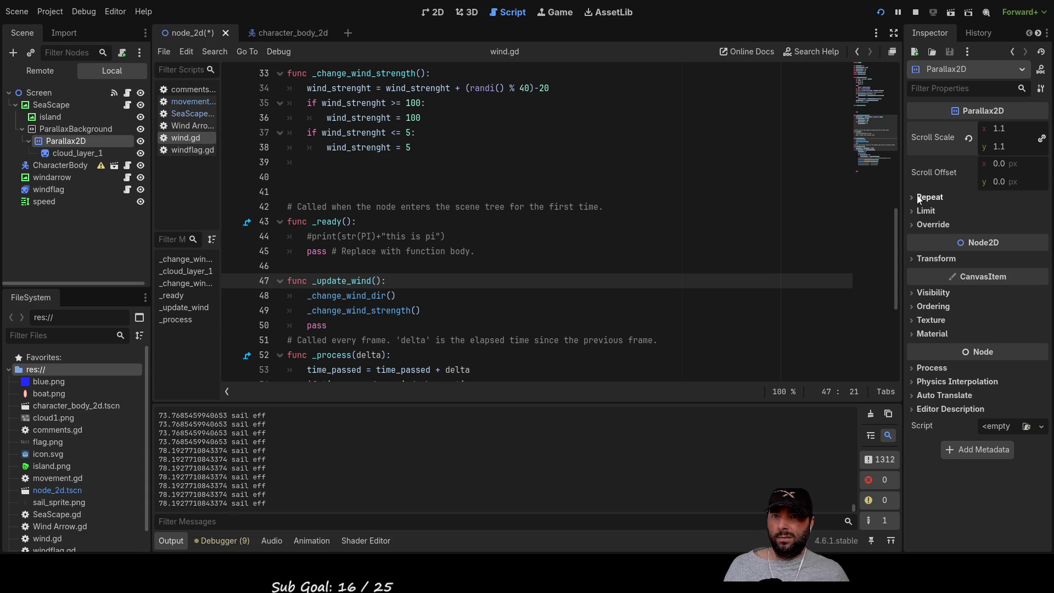
left_click(921, 199)
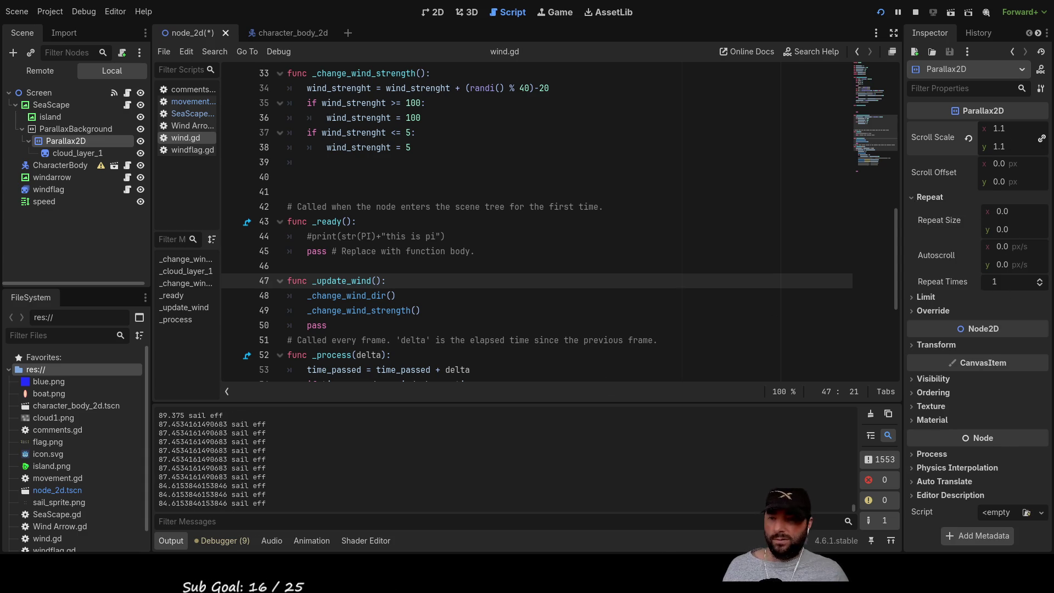
Relaunch the game at Scroll Scale 1.1 and bring its window to the front.
left_click(881, 13)
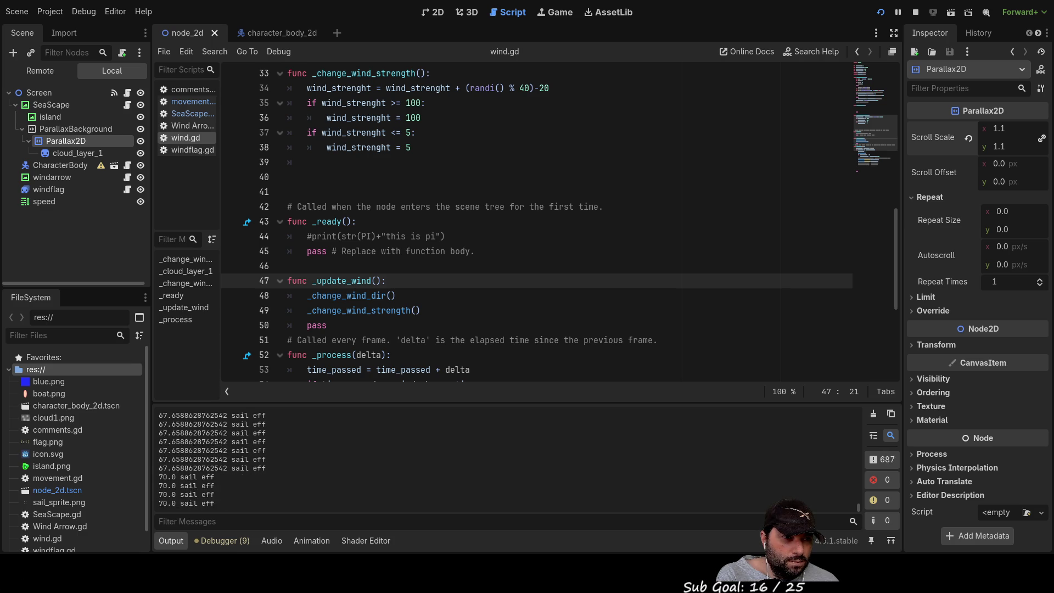
key("alt+Tab")
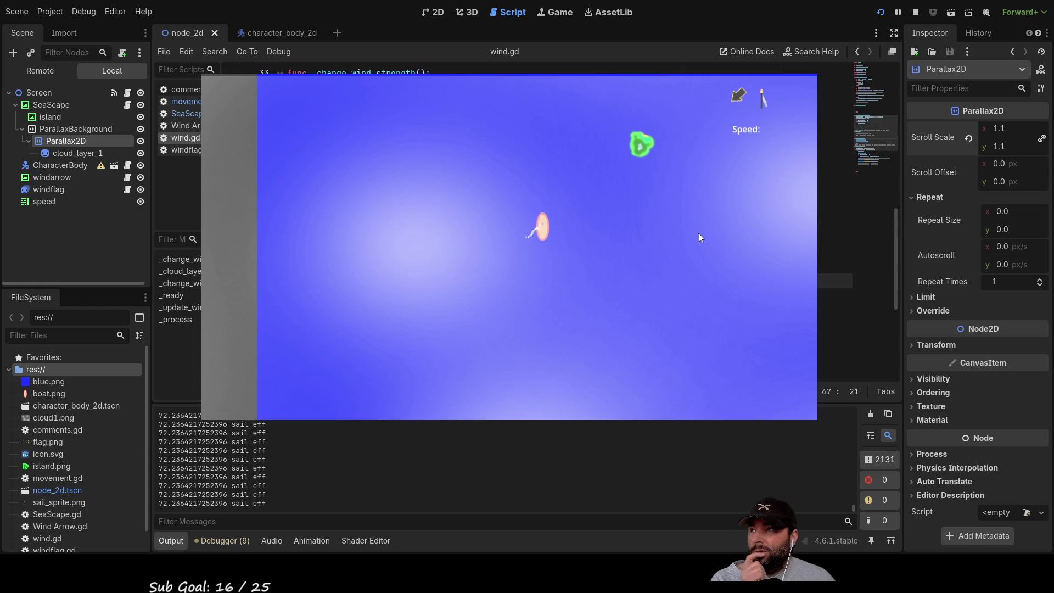
left_click(110, 129)
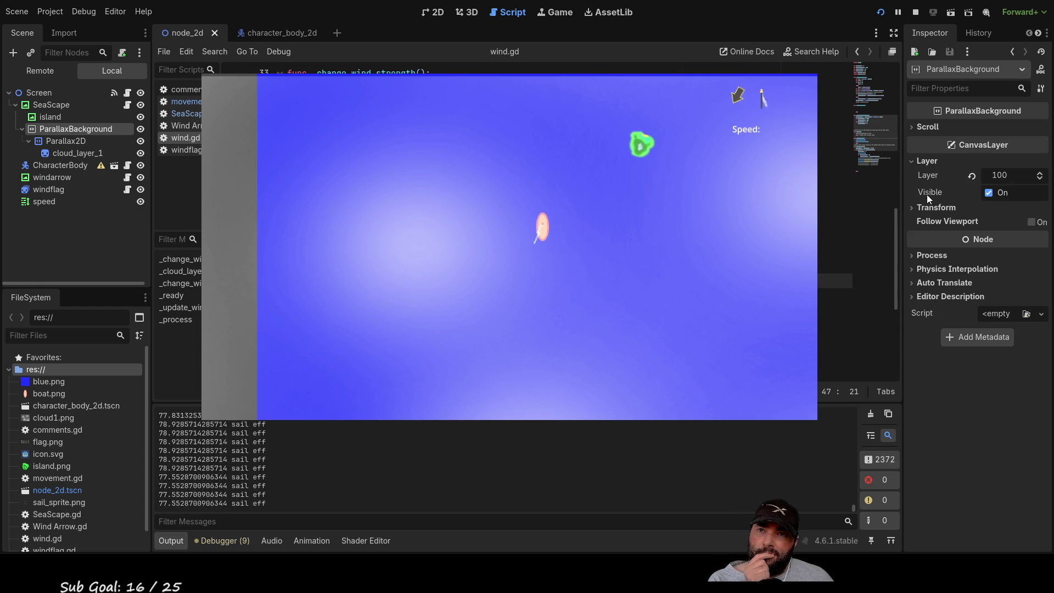
left_click(913, 126)
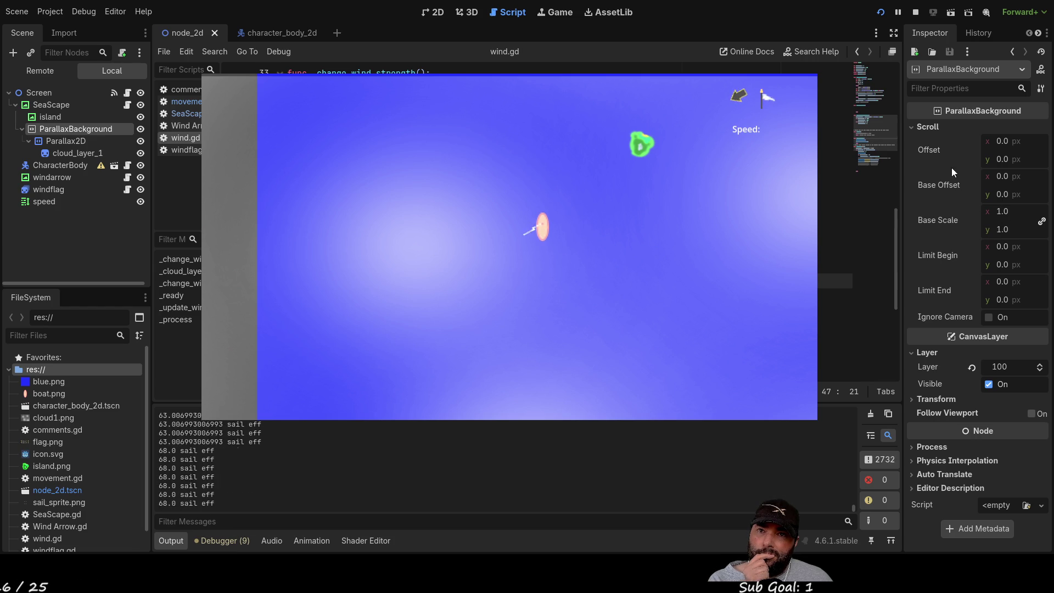
left_click(912, 127)
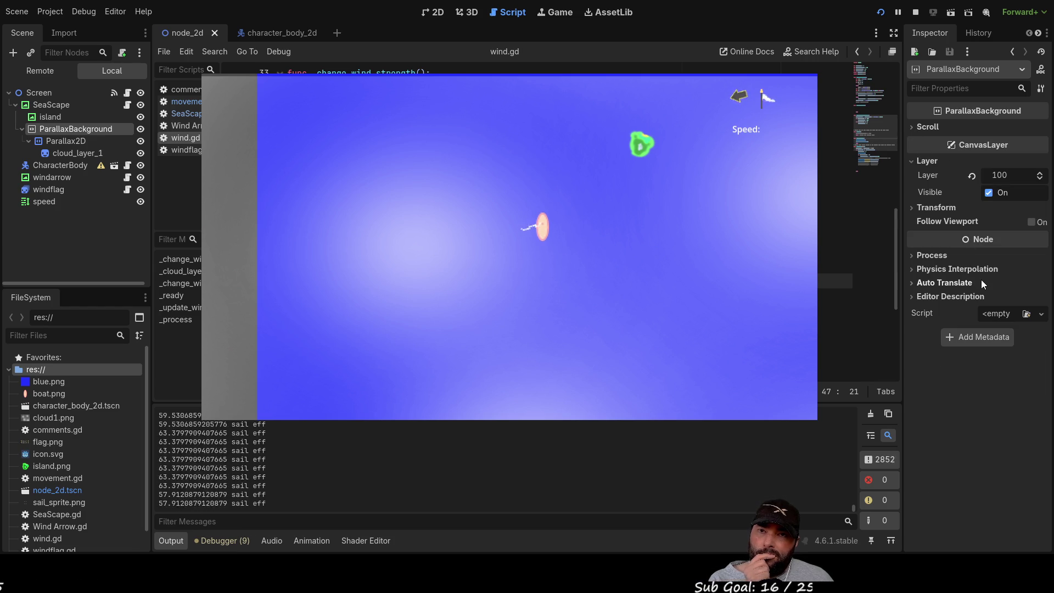
left_click(61, 140)
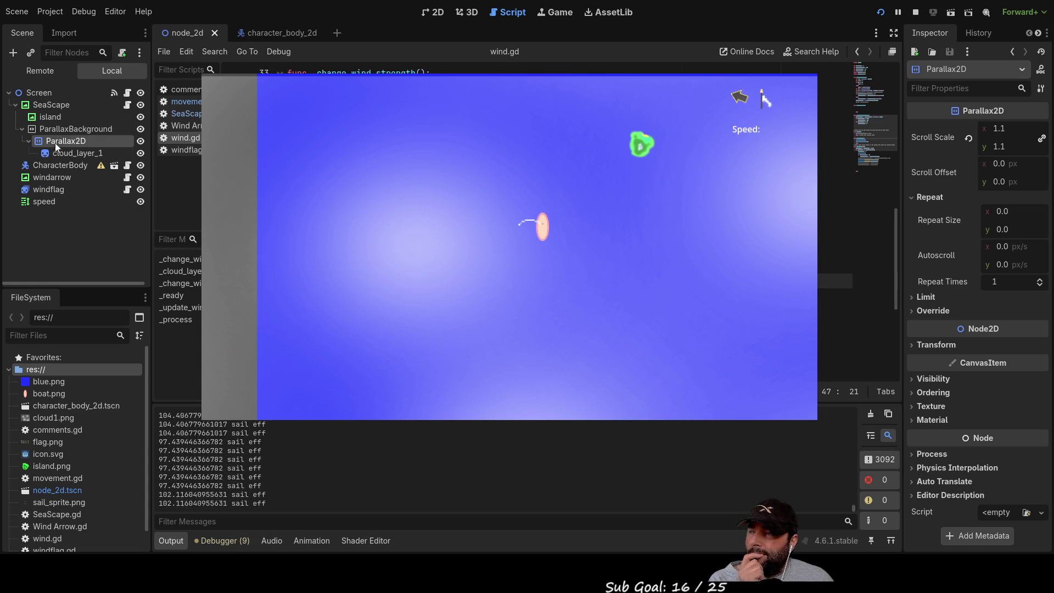
left_click(70, 128)
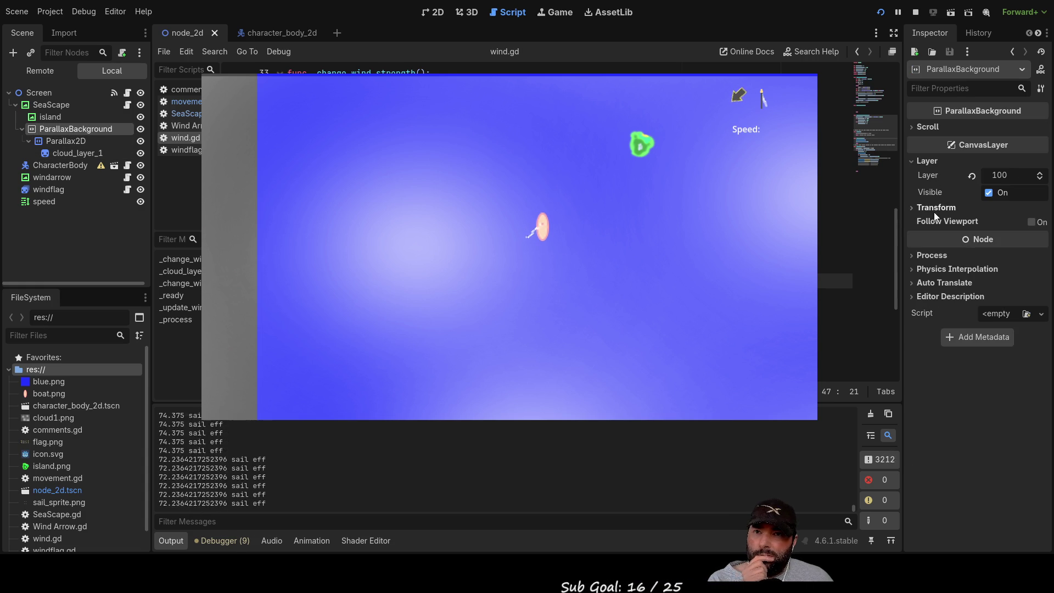
left_click(915, 129)
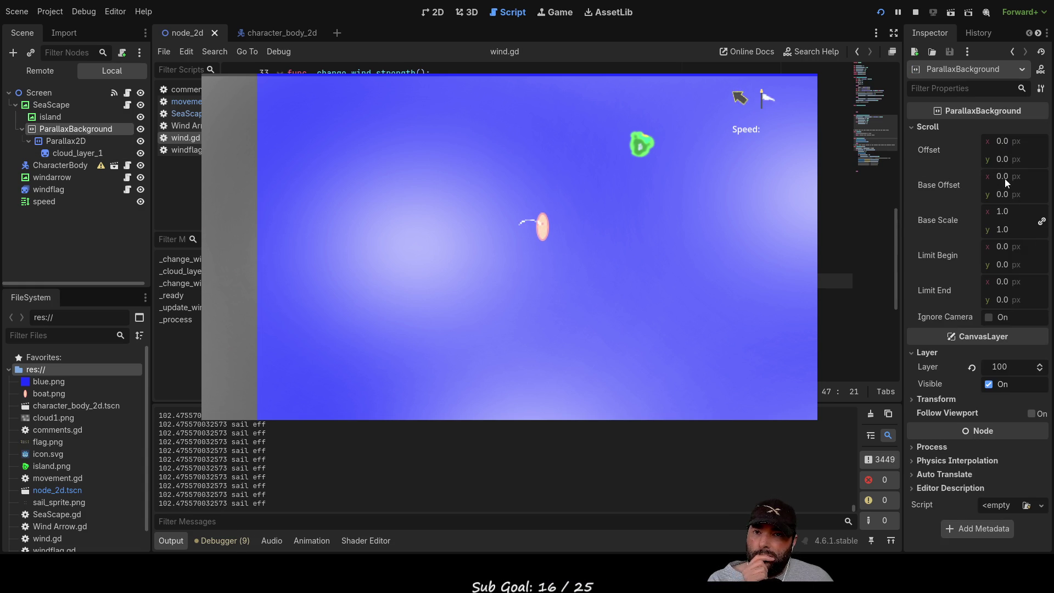
left_click(912, 126)
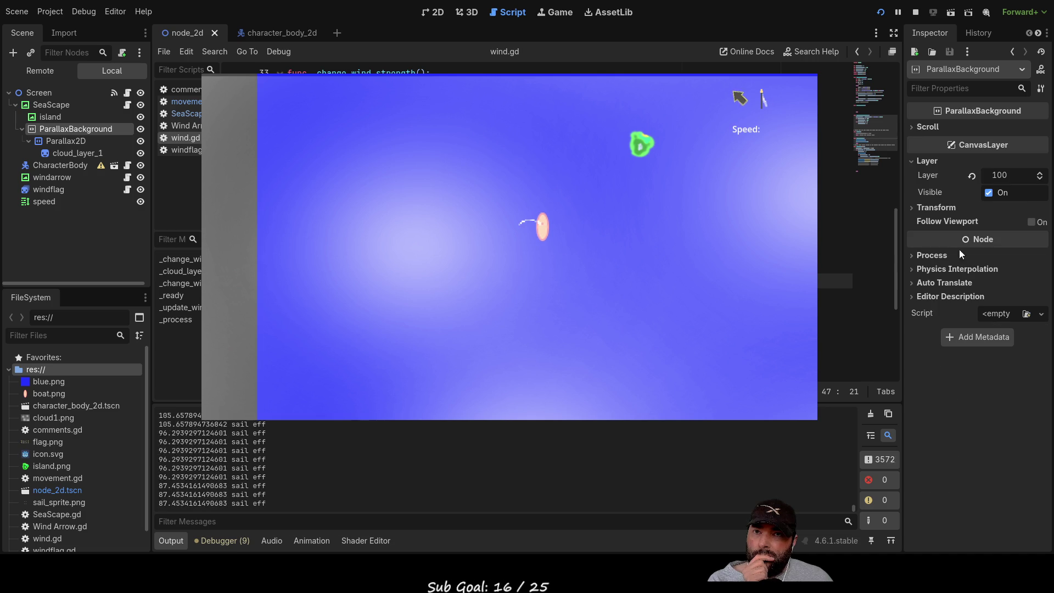
left_click(69, 152)
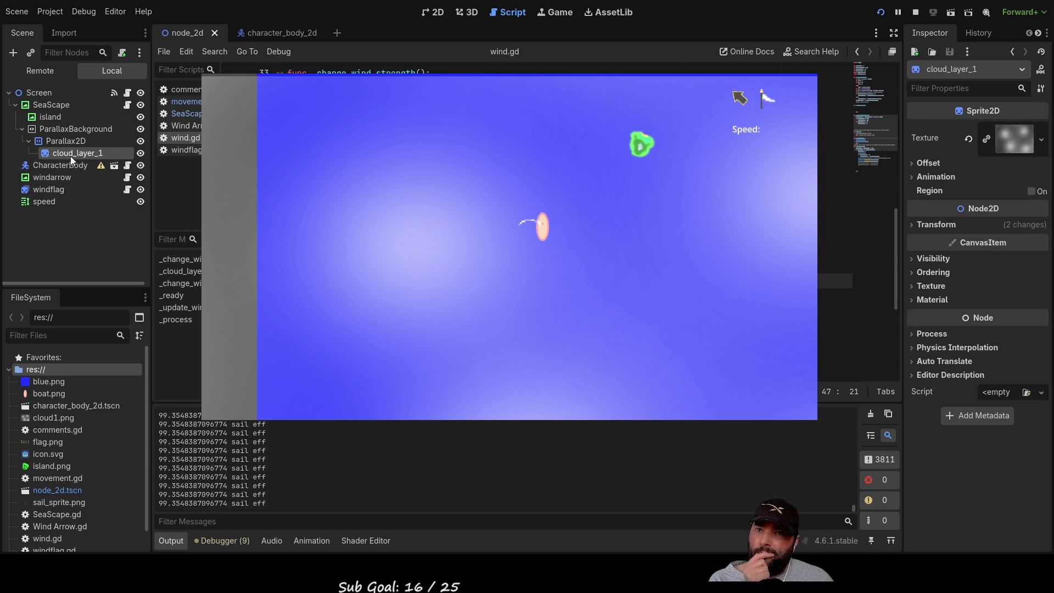
left_click(59, 142)
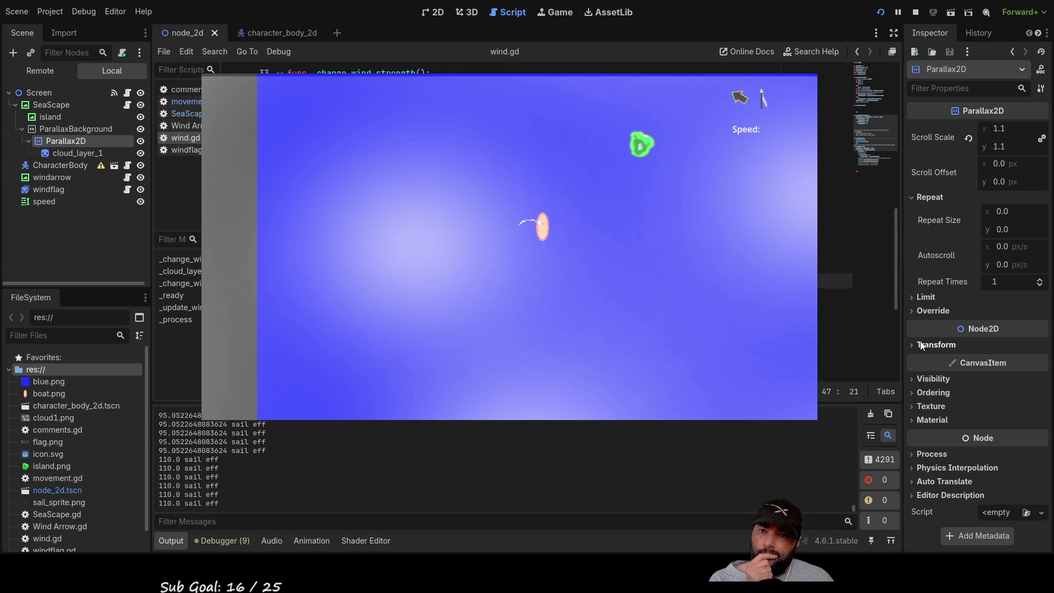
left_click(911, 308)
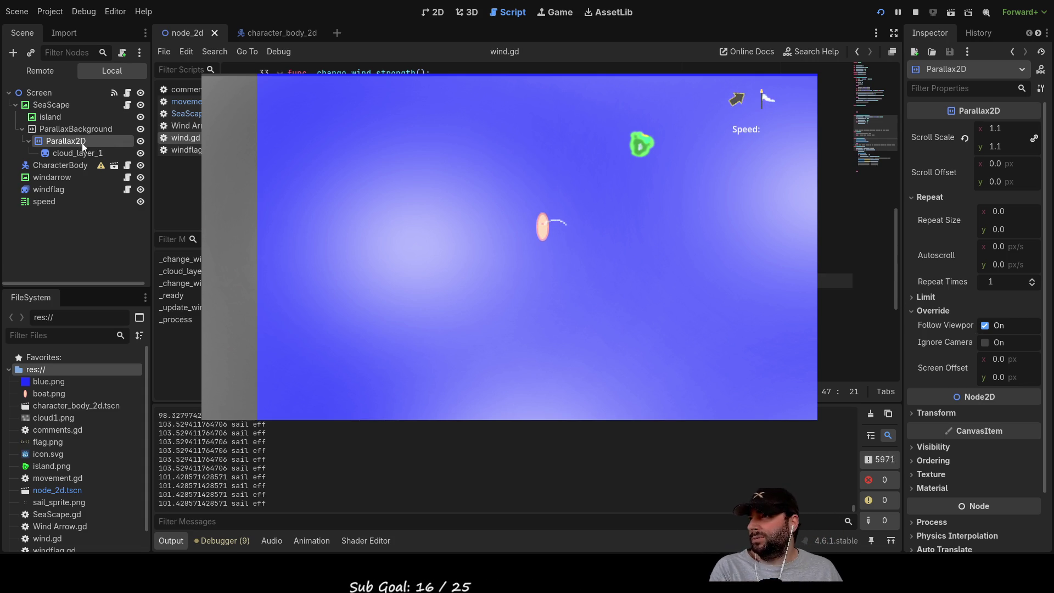
left_click(51, 130)
Move ParallaxBackground out of SeaScape under Screen, then relaunch and stop the game.
mouse_move(50, 130)
left_mouse_down()
mouse_move(53, 95)
mouse_move(66, 93)
mouse_move(35, 91)
left_mouse_up()
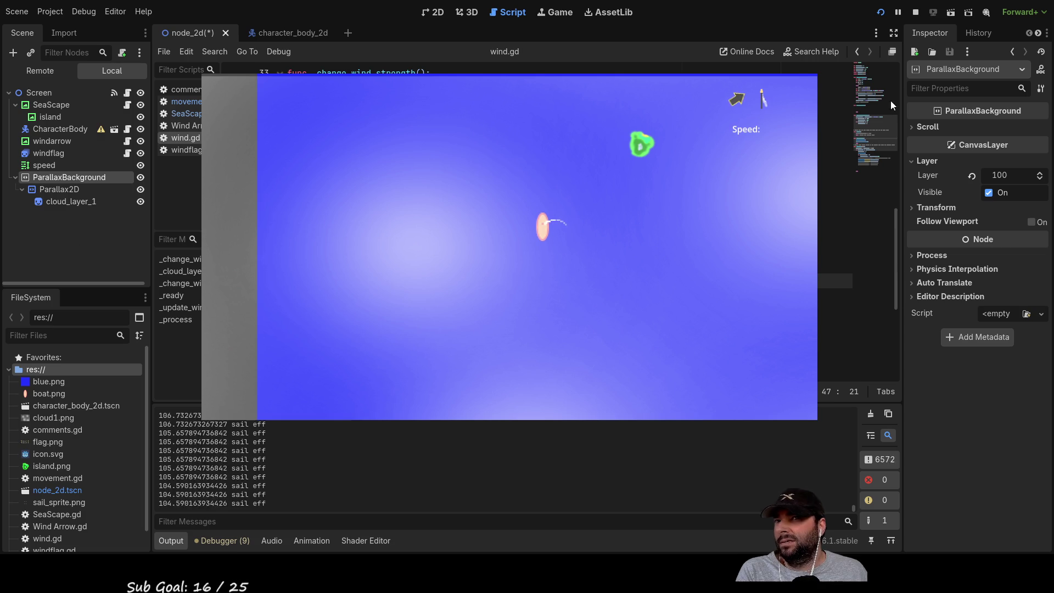
left_click(881, 12)
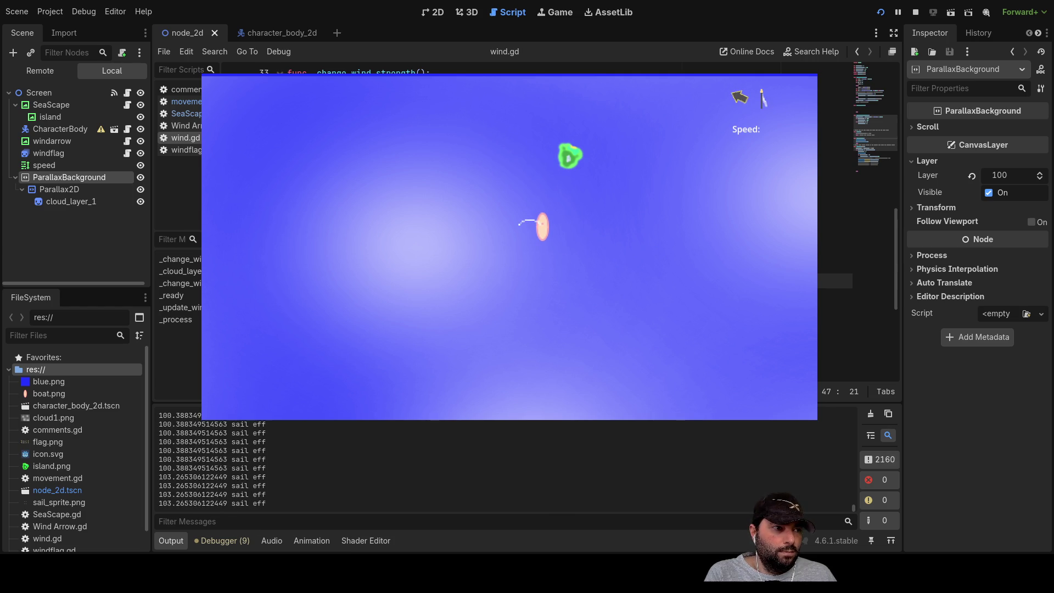
key("F8")
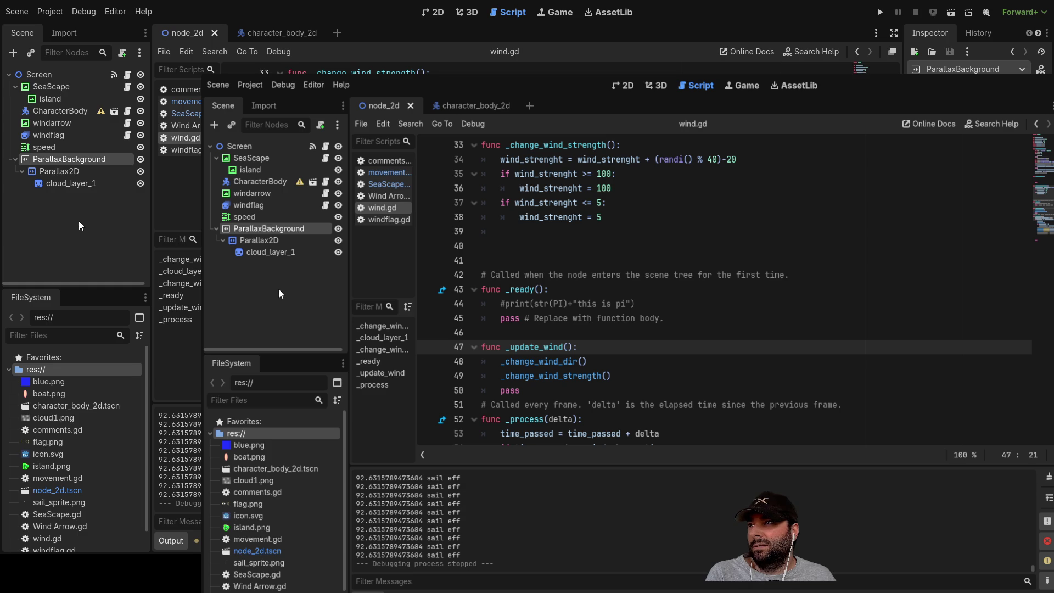
Drag ParallaxBackground into SeaScape, then back to the end of Screen.
left_click(15, 87)
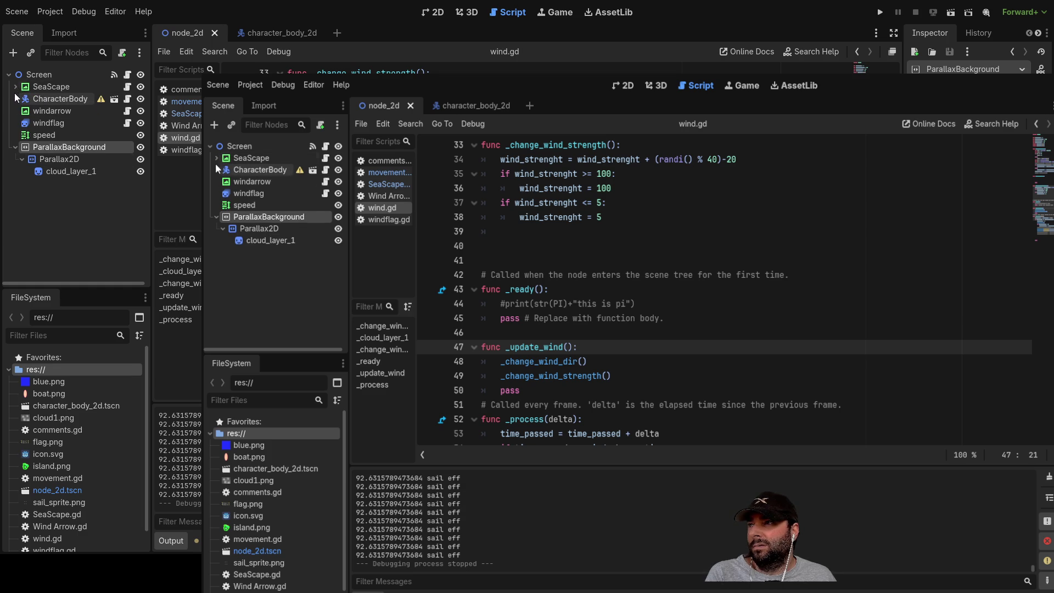
left_click(15, 86)
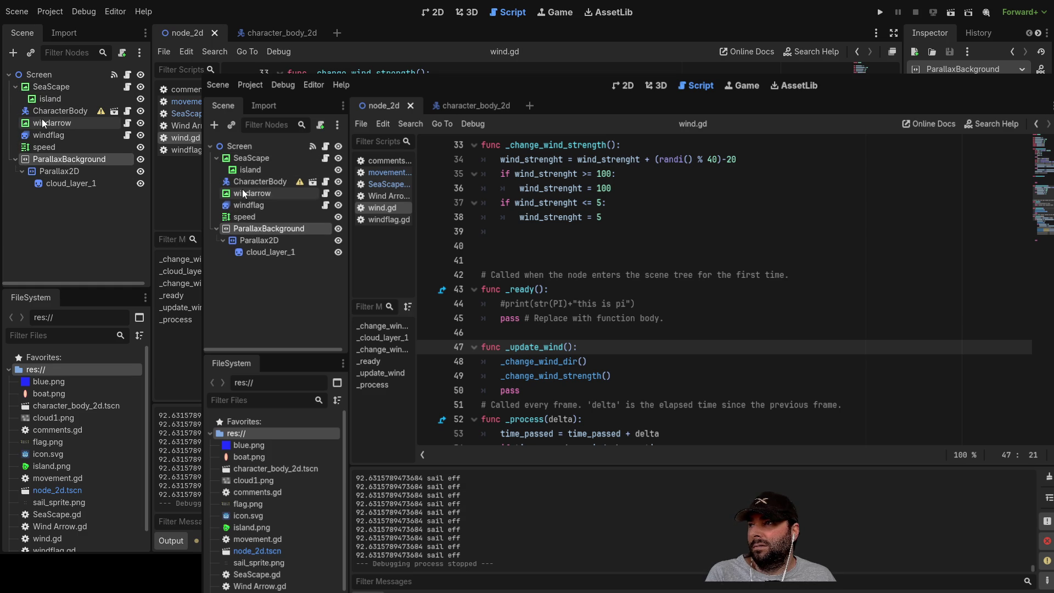
left_click_drag(37, 160, 61, 89)
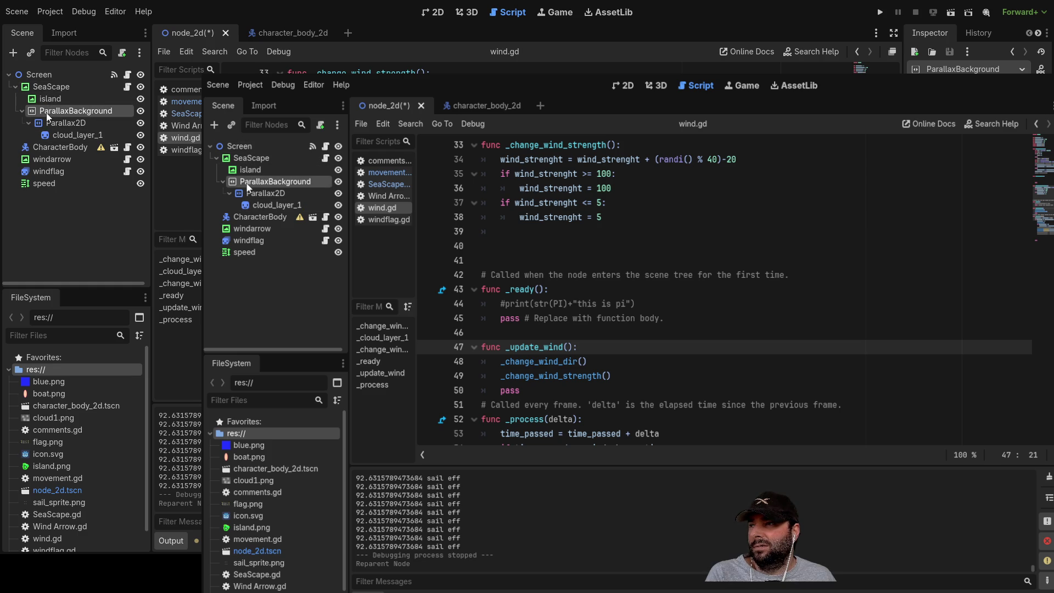
left_click_drag(47, 114, 50, 75)
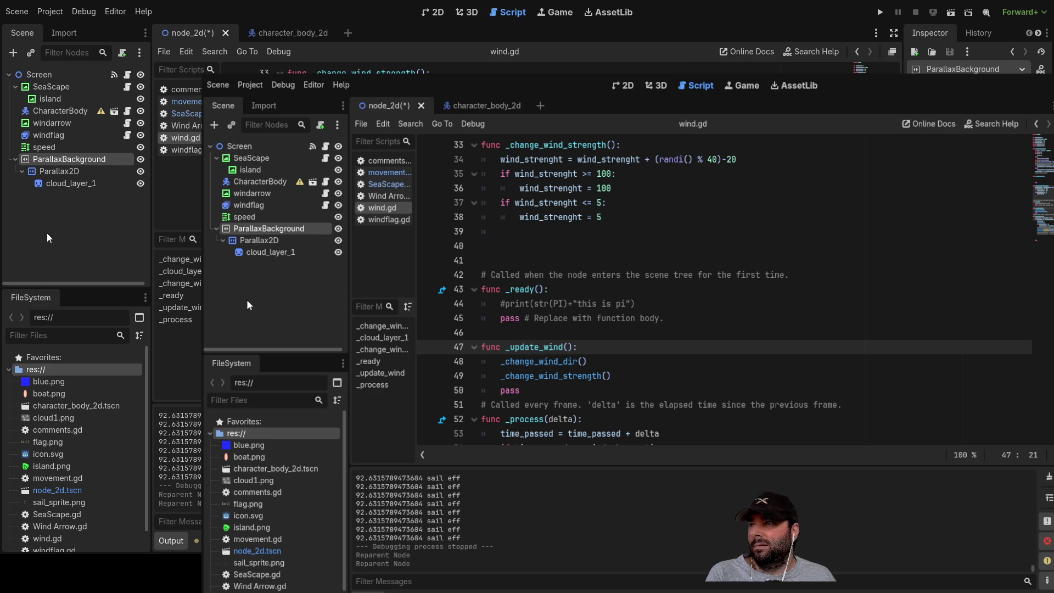
Test-run the game, confirm a new Parallax2D Scroll Scale value, and run again.
left_click(880, 12)
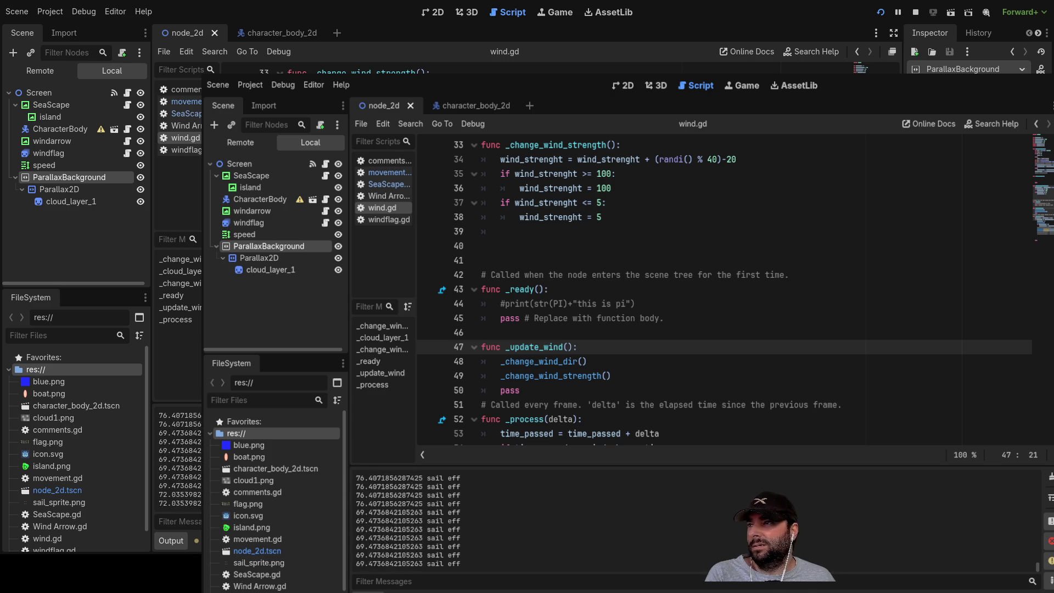
key("F8")
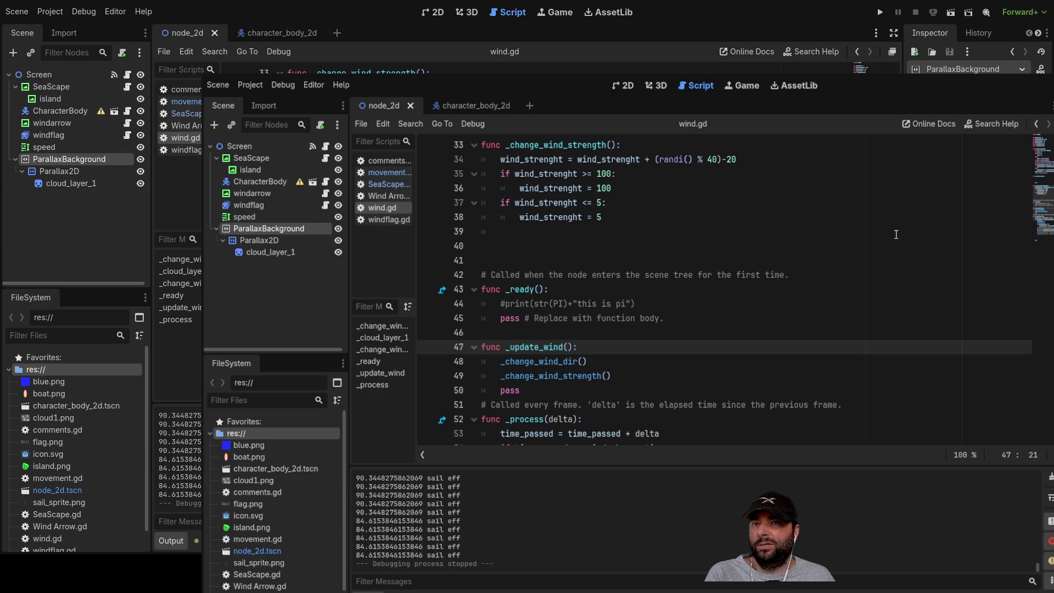
left_click(266, 252)
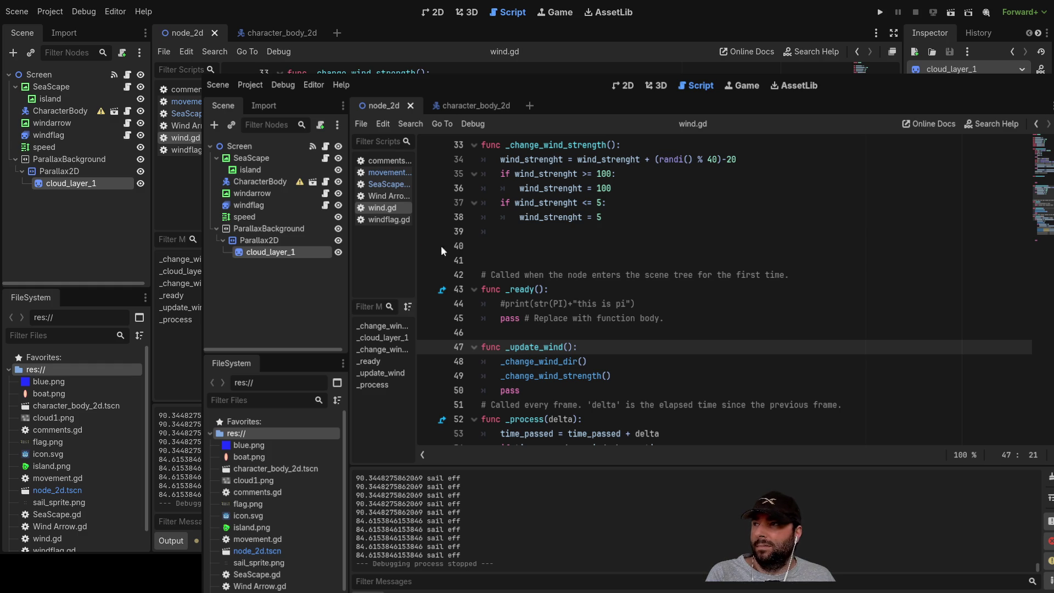
left_click(259, 240)
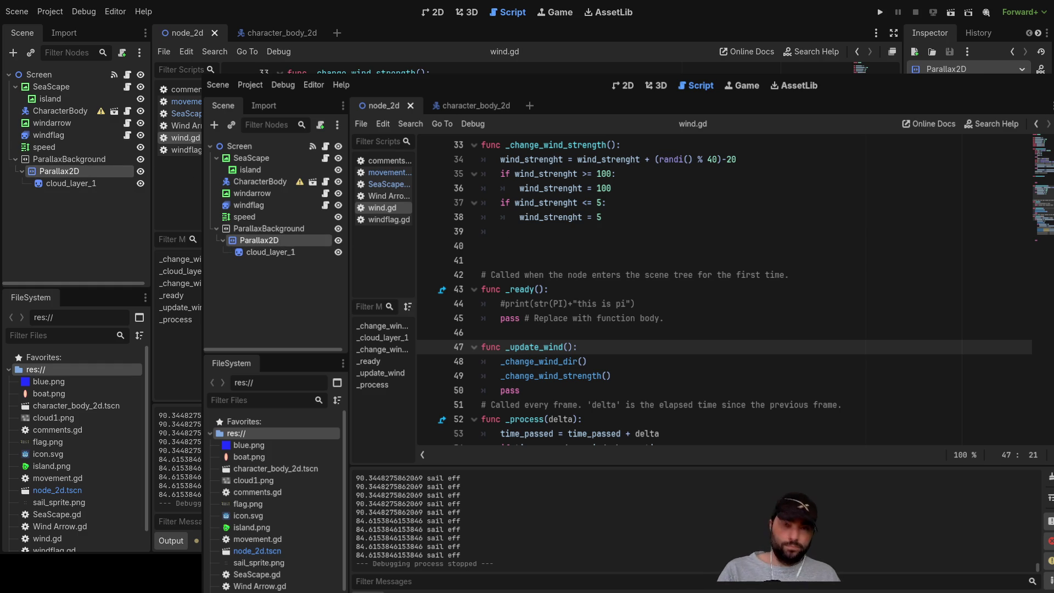
key("Return")
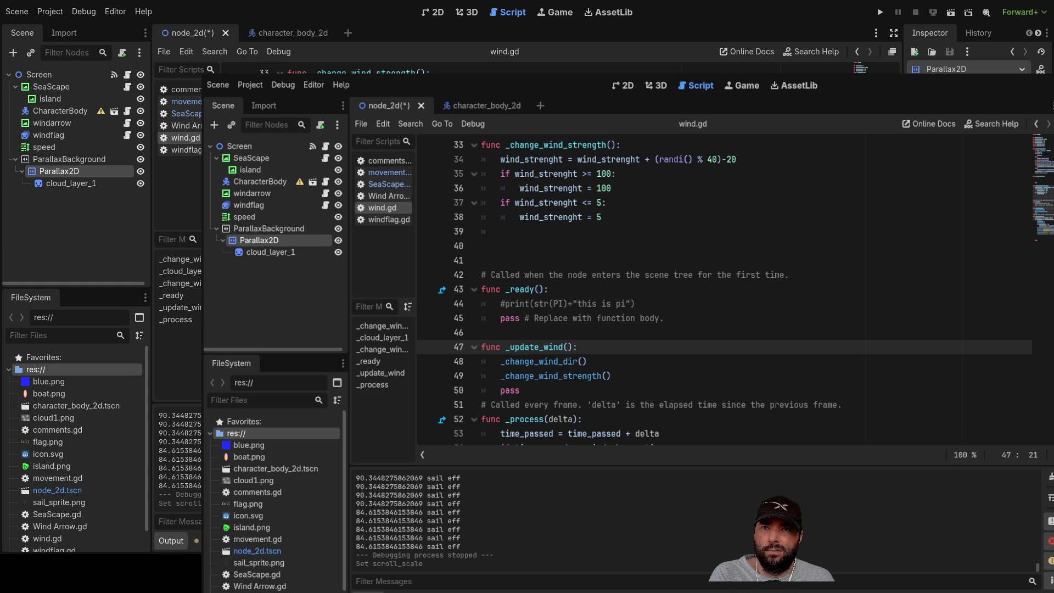
left_click(881, 12)
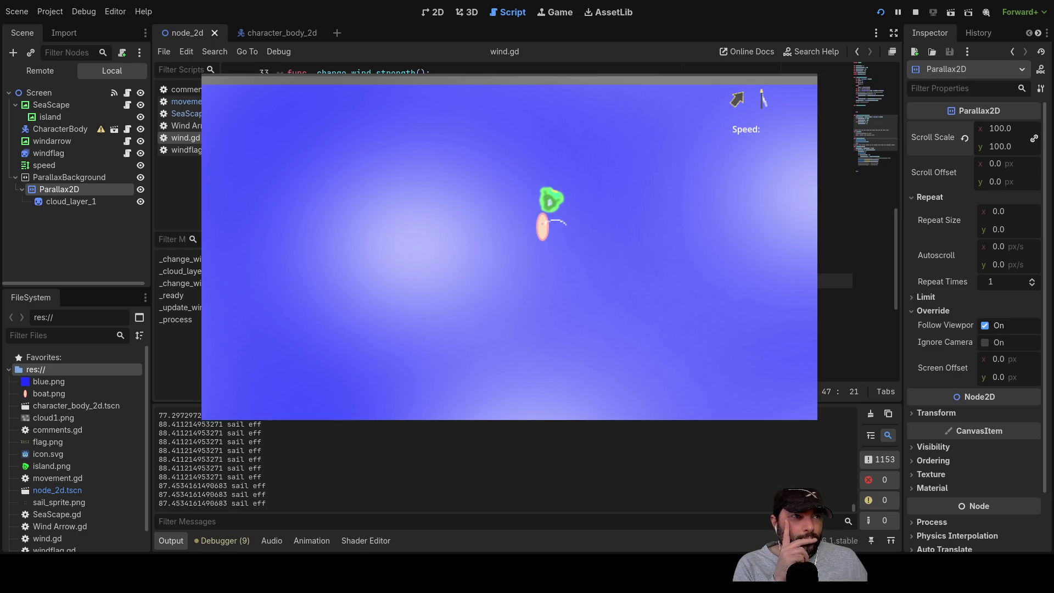
Check the clouds at Scroll Scale 100 in the game window, then close it.
left_click(686, 193)
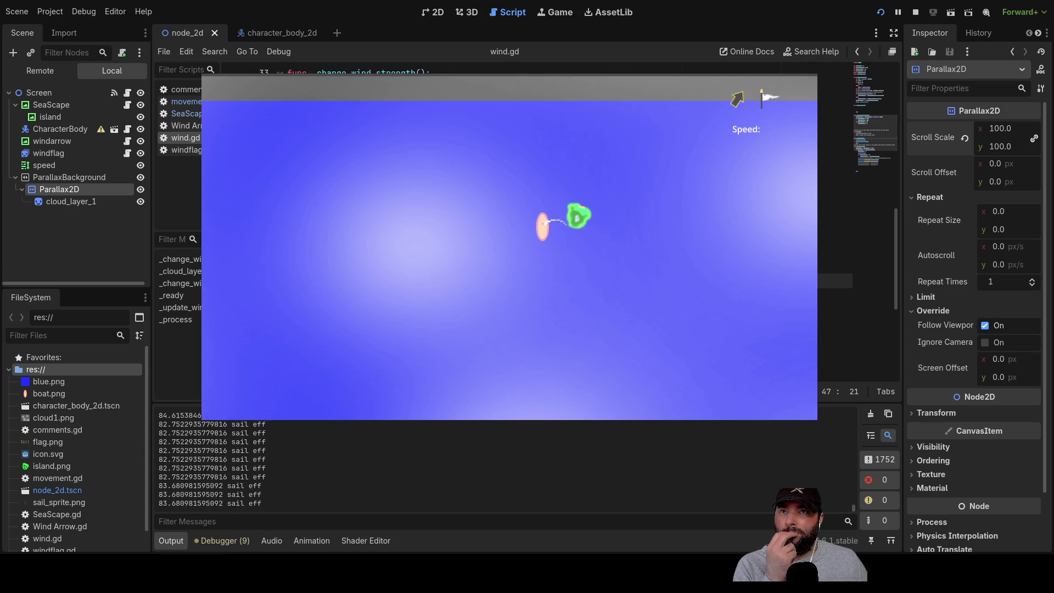
left_click(915, 12)
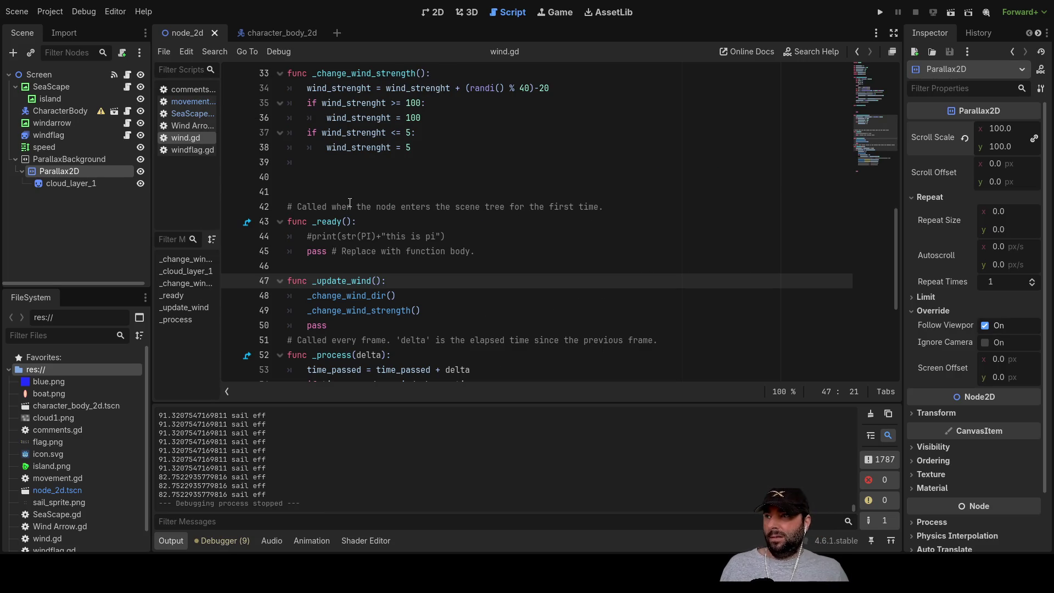
left_click(353, 178)
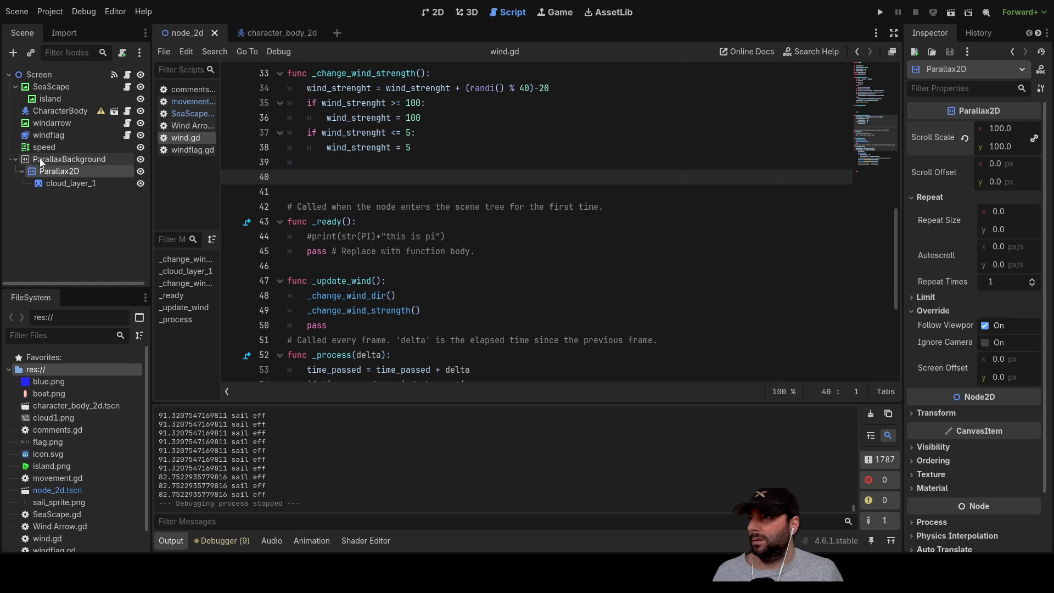
Move Parallax2D directly under SeaScape, delete the empty ParallaxBackground, and run the game.
left_click_drag(58, 84, 58, 84)
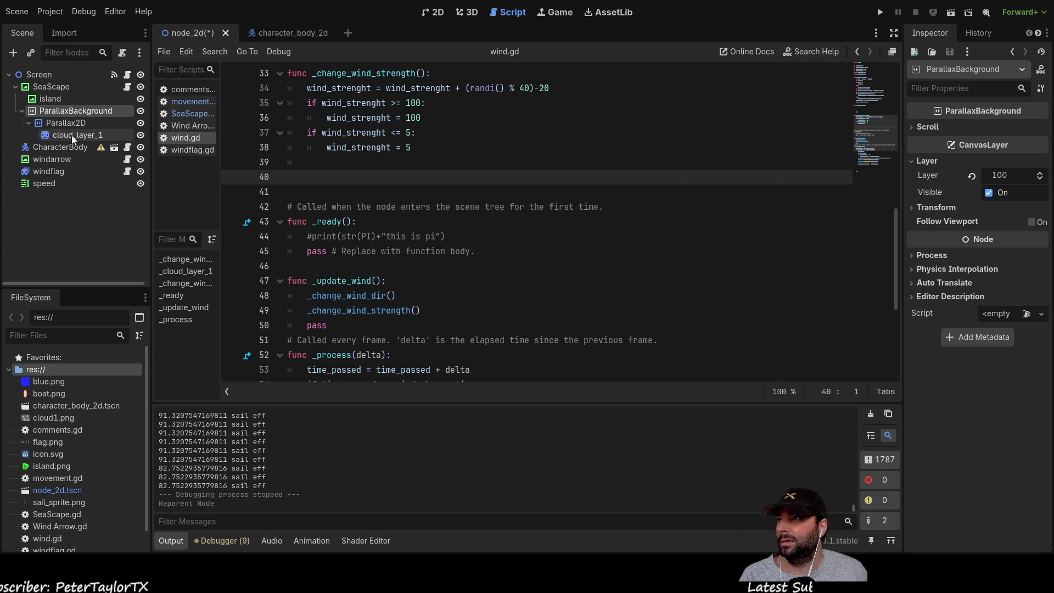
left_click_drag(58, 123, 55, 89)
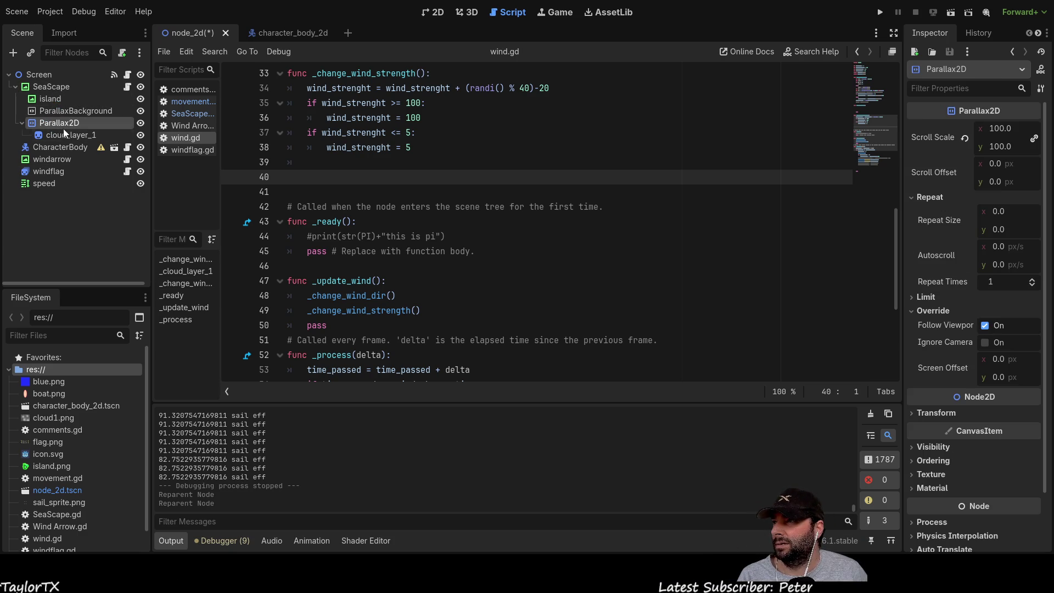
left_click(69, 112)
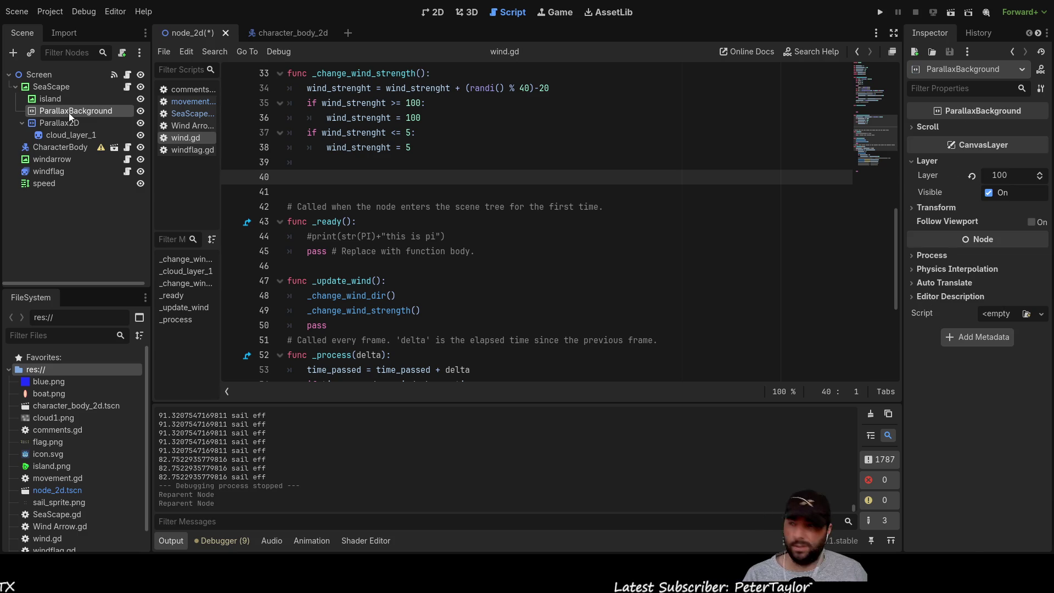
key("Delete")
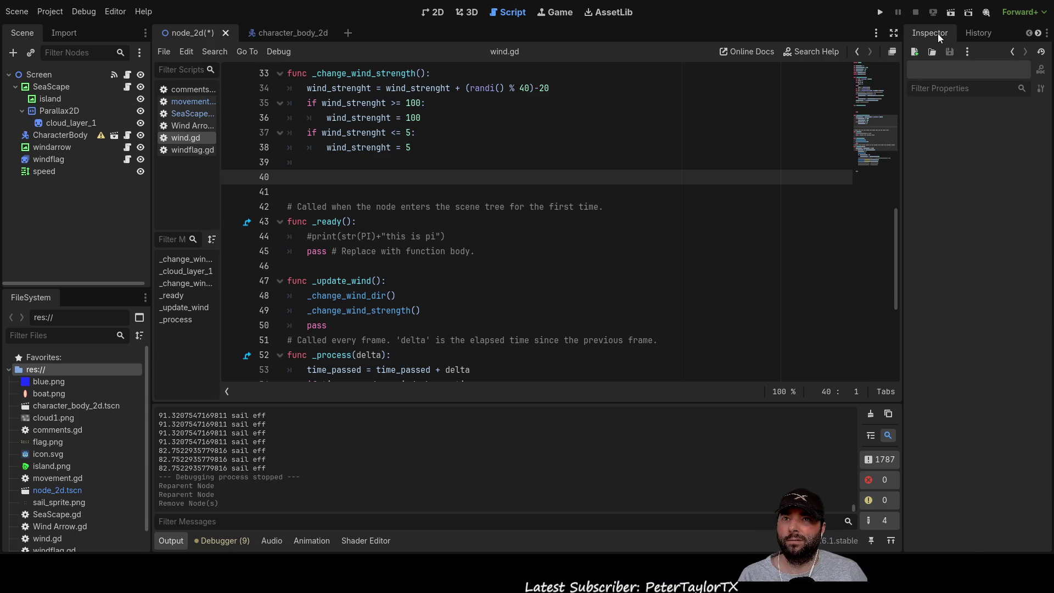
left_click(881, 12)
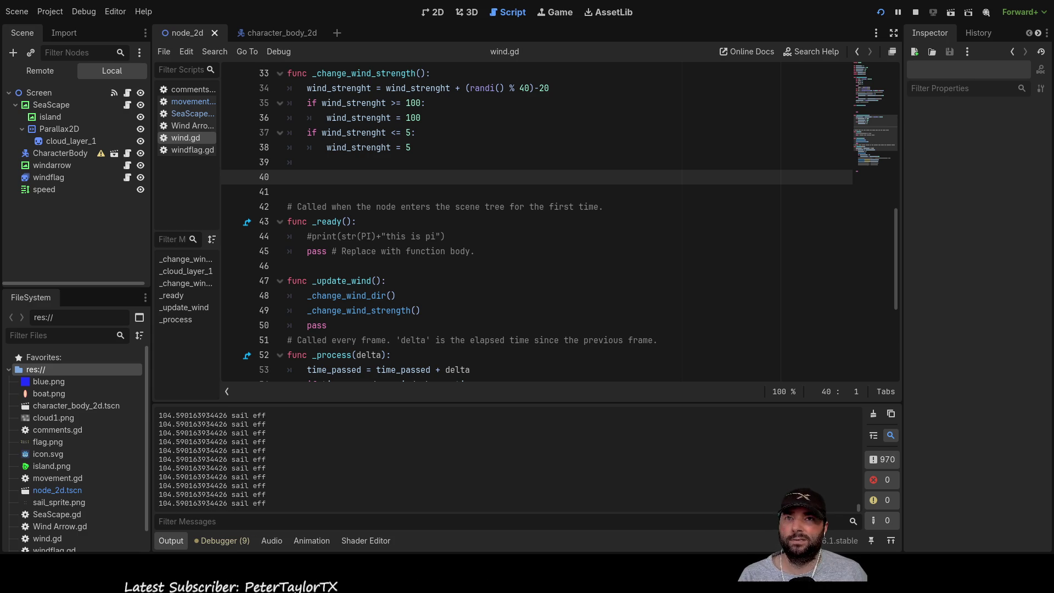
Stop the game, run it again with F5, then close its window.
key("F8")
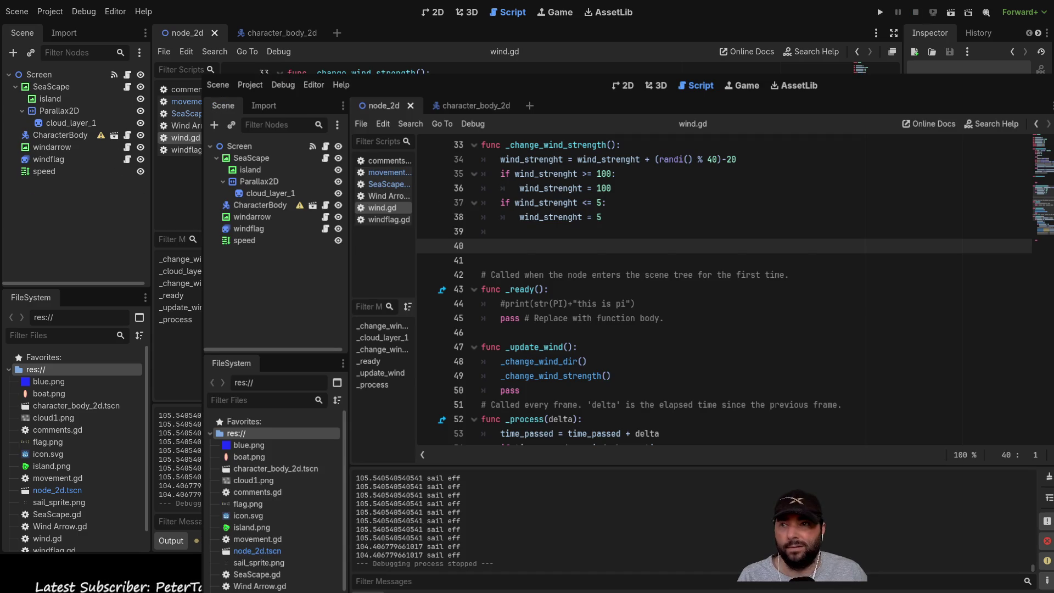
key("F5")
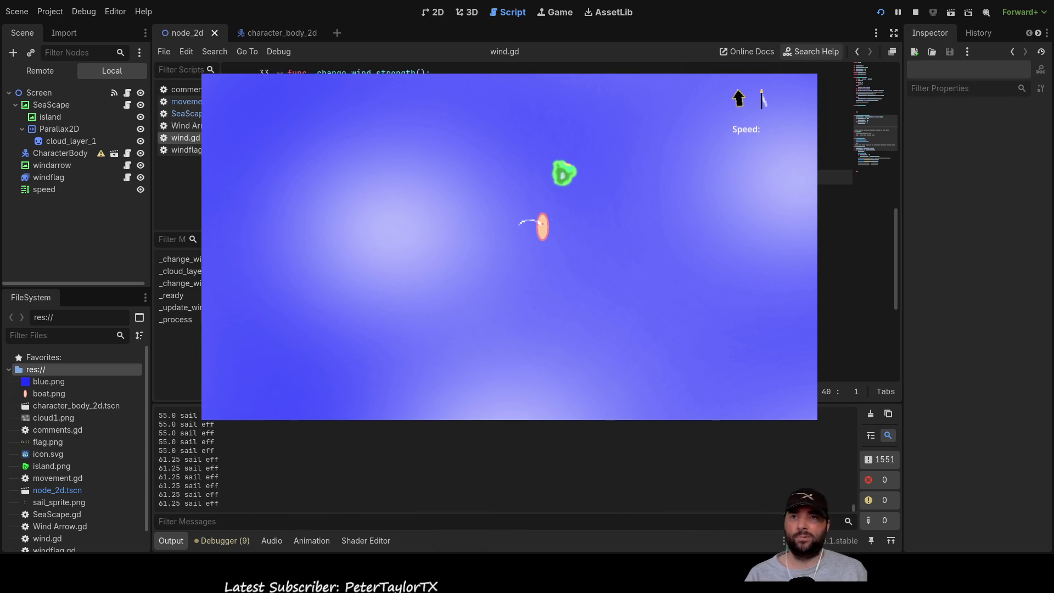
left_click(915, 12)
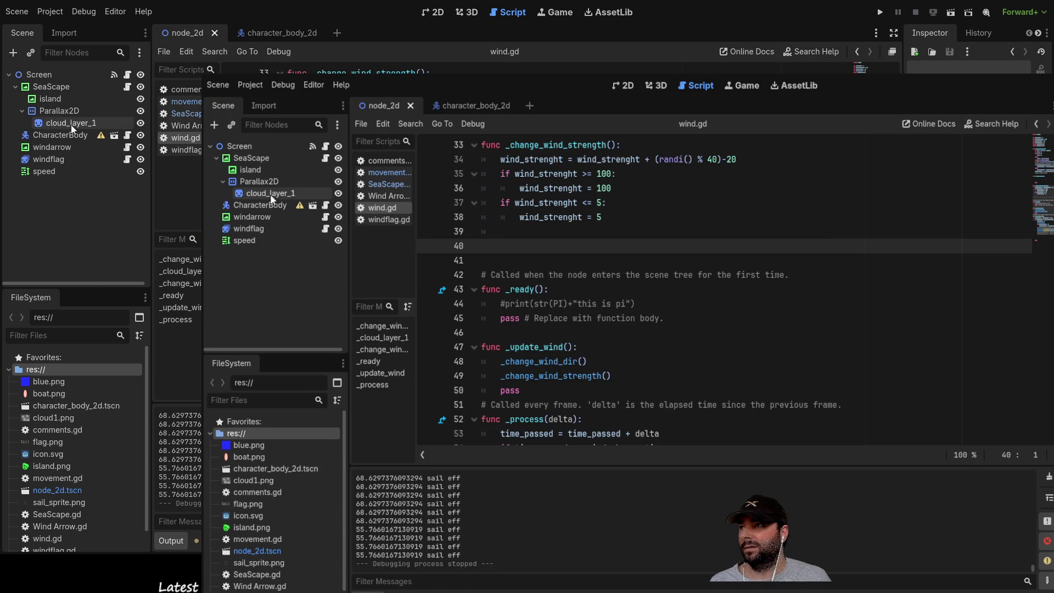
Select Parallax2D, then run the game with the 1.1 scroll scale and stop it.
left_click(72, 124)
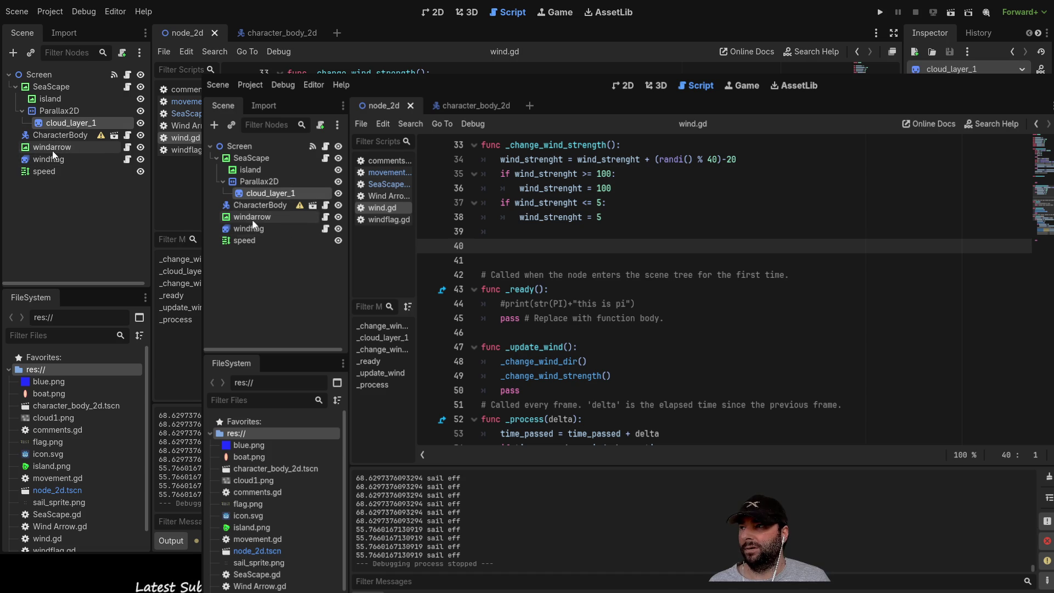
left_click(71, 112)
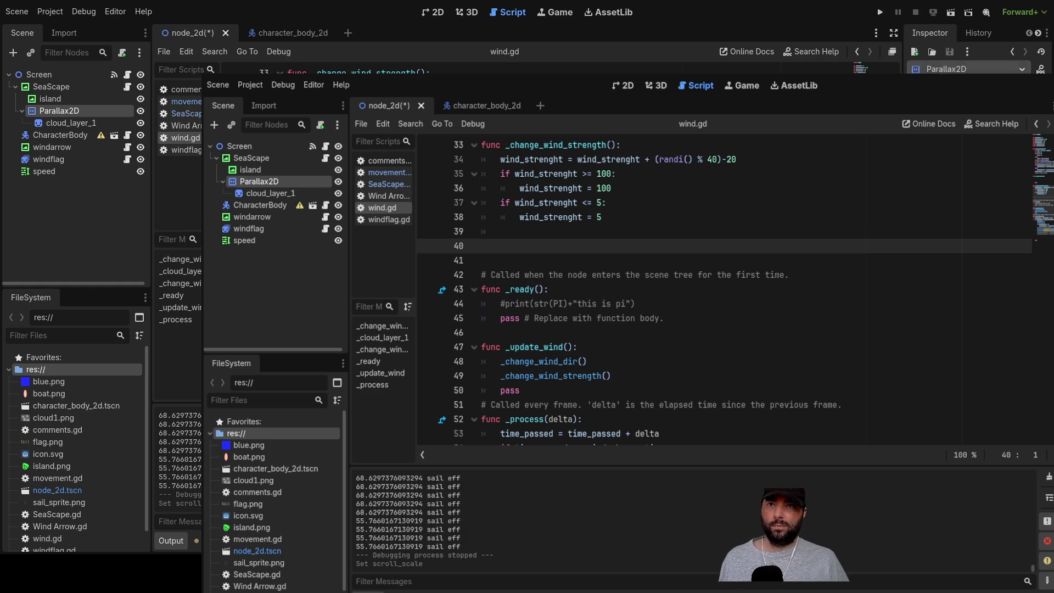
left_click(881, 11)
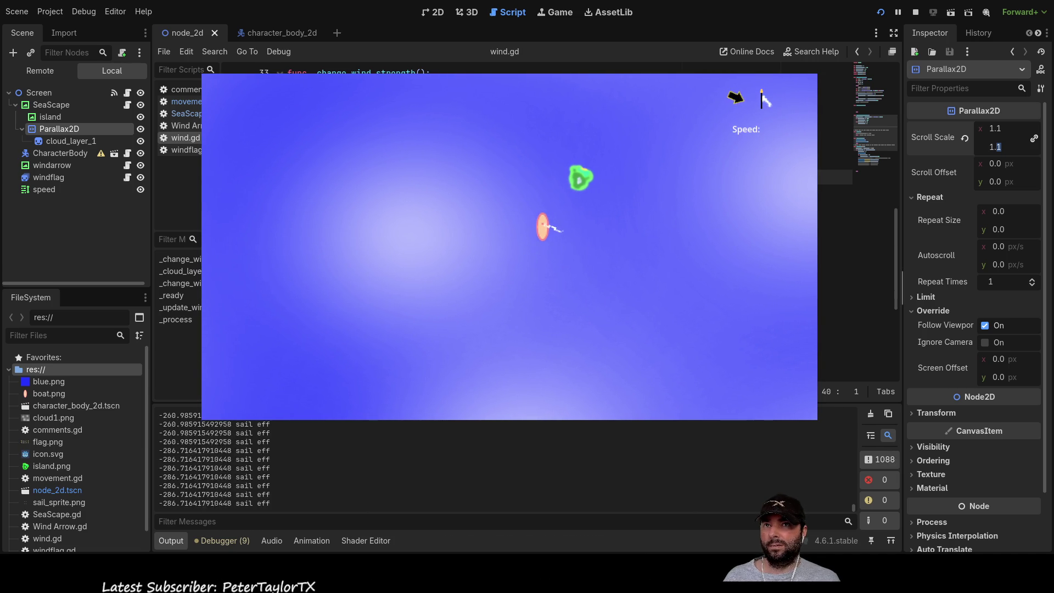
key("F8")
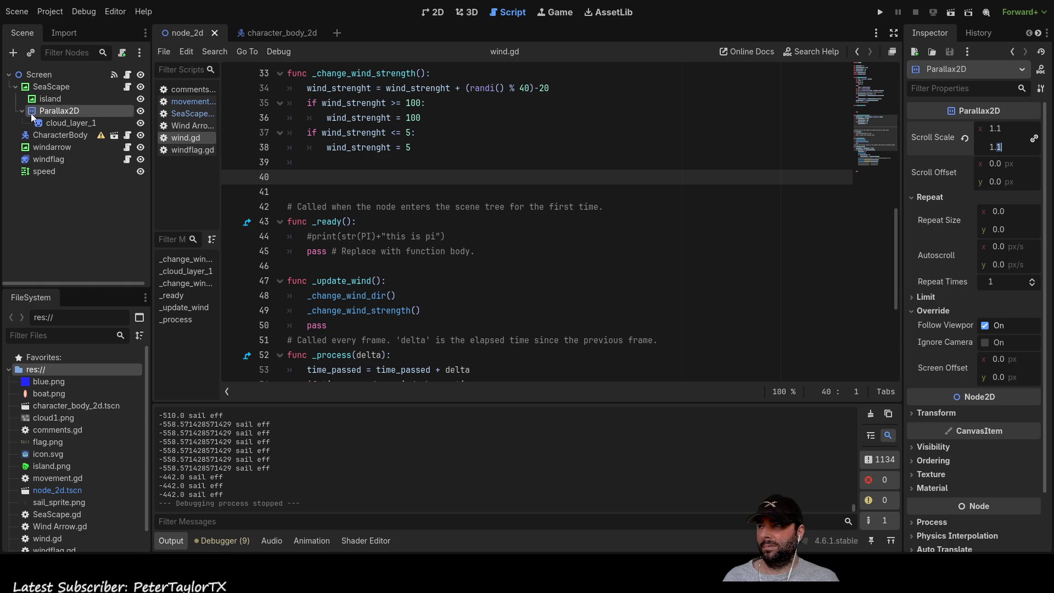
Move Parallax2D up under the Screen node, then save the sailing scene and run it.
left_click(64, 123)
mouse_move(66, 111)
left_mouse_down()
mouse_move(50, 113)
mouse_move(42, 72)
left_mouse_up()
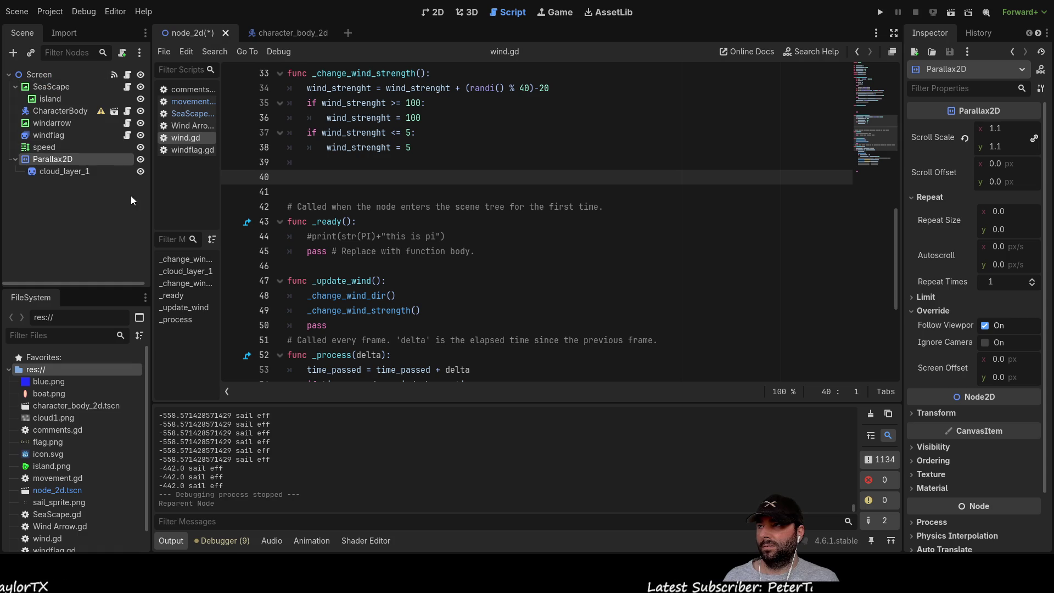
left_click(880, 12)
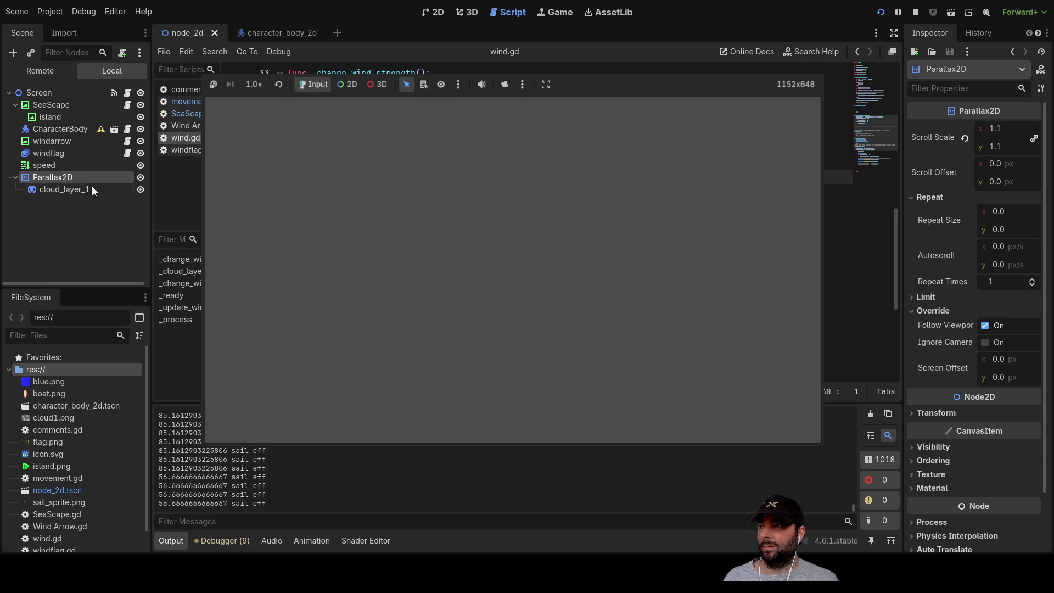
Set Parallax2D's Scroll Scale to 100, then test-run the game and stop it.
left_click(1006, 128)
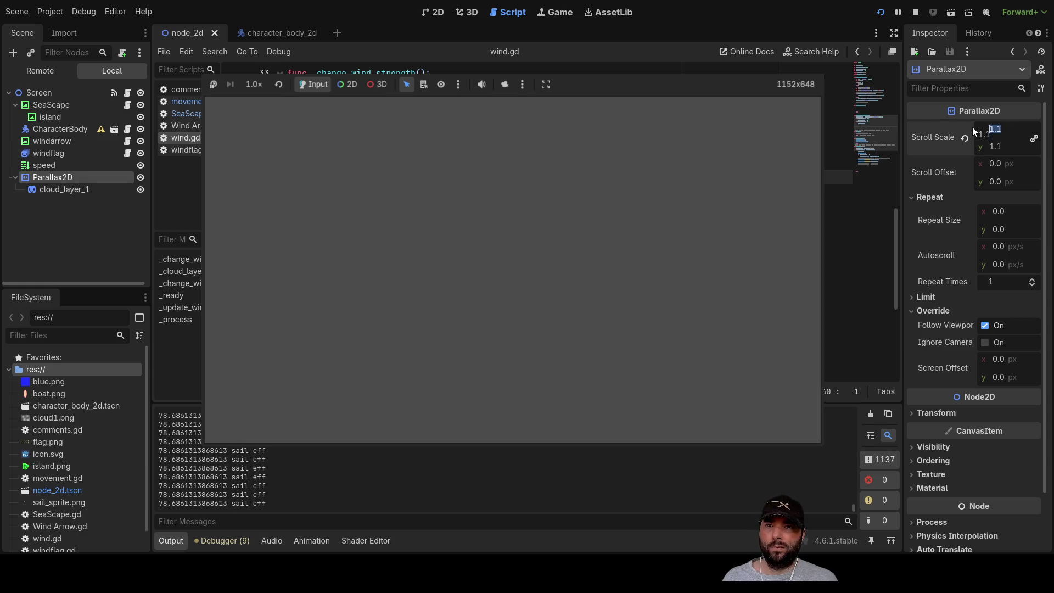
type("100")
key("Return")
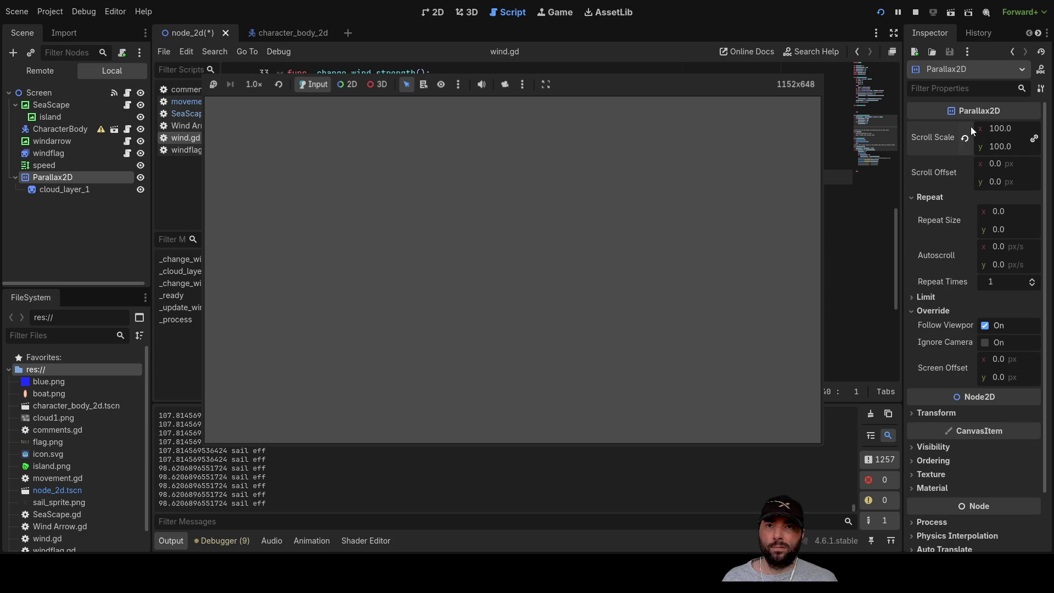
left_click(882, 15)
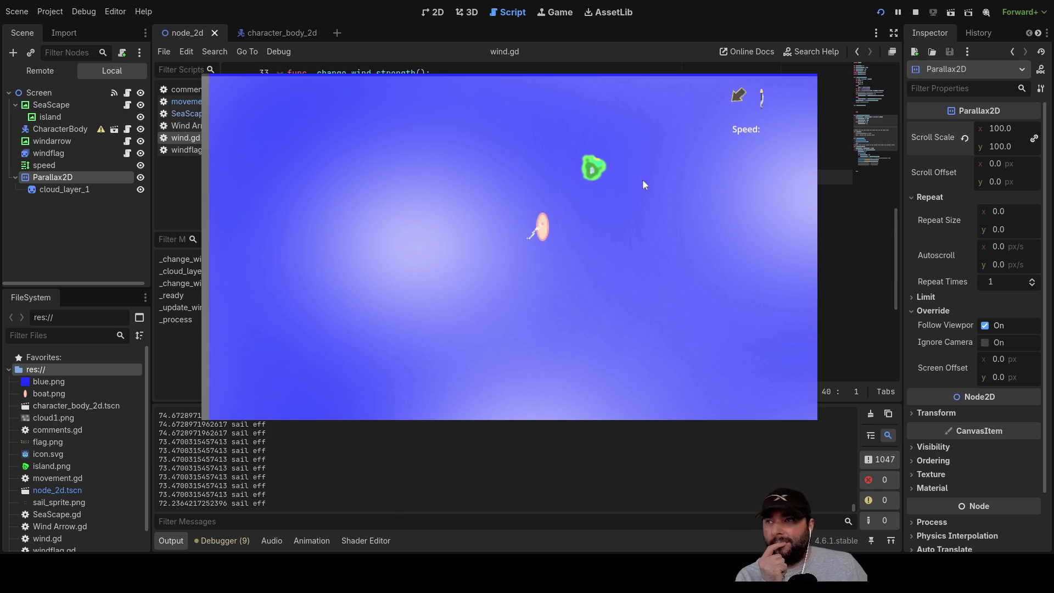
left_click(915, 11)
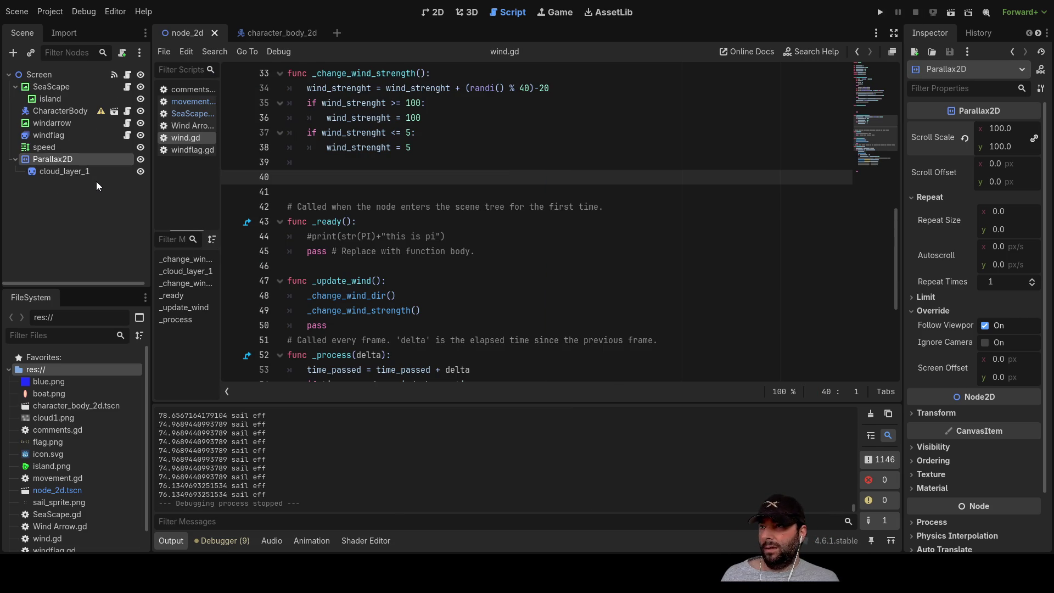
Reparent Parallax2D under SeaScape with Scroll Scale 0.1 and Follow Viewport off, then run the game.
mouse_move(57, 160)
left_mouse_down()
mouse_move(70, 143)
mouse_move(55, 88)
left_mouse_up()
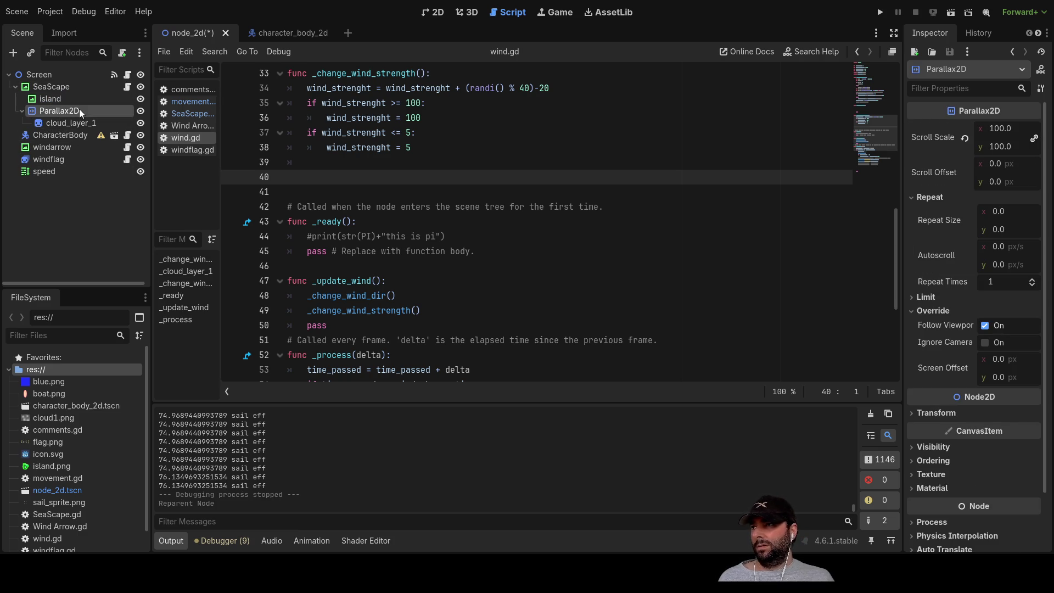
left_click(1005, 133)
type("0.1")
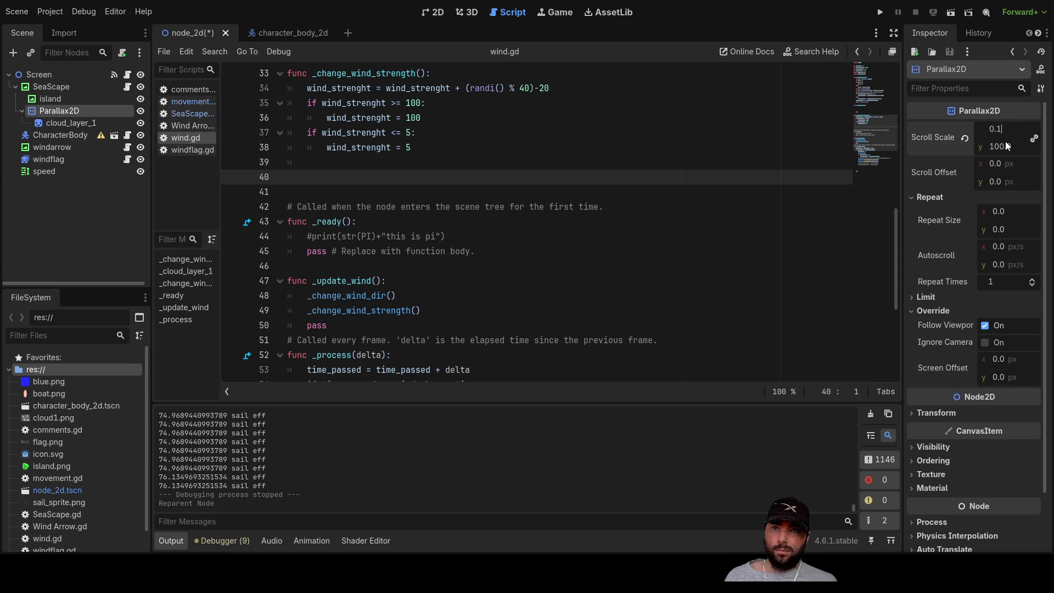
key("Return")
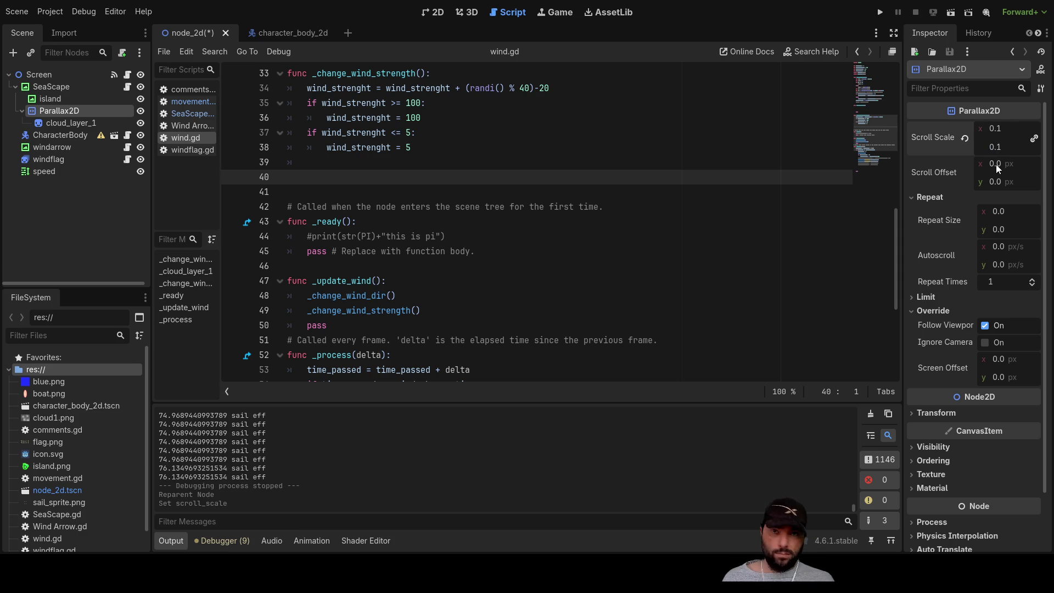
left_click(958, 212)
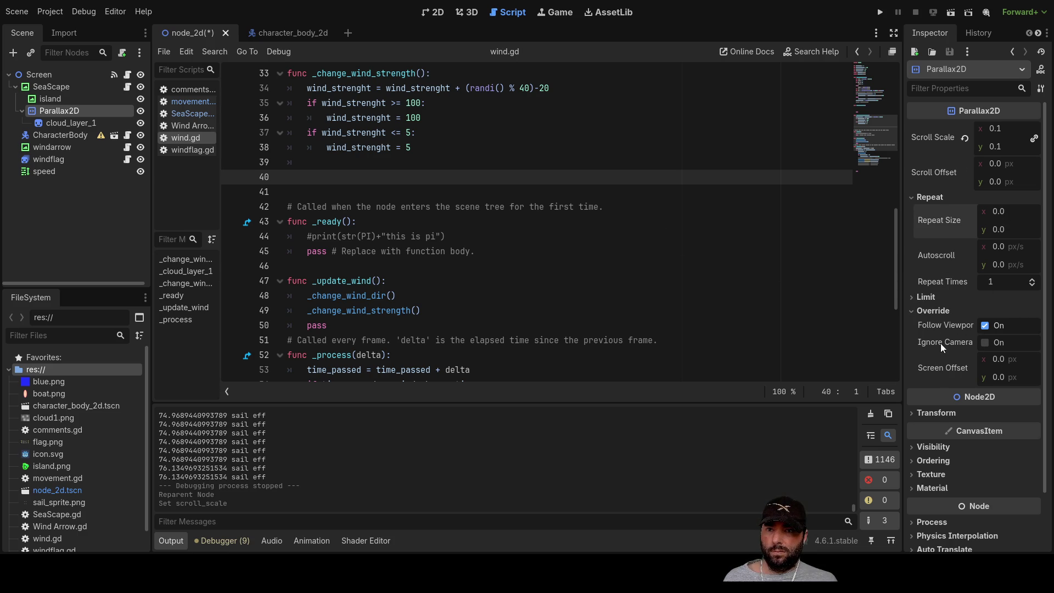
left_click(985, 327)
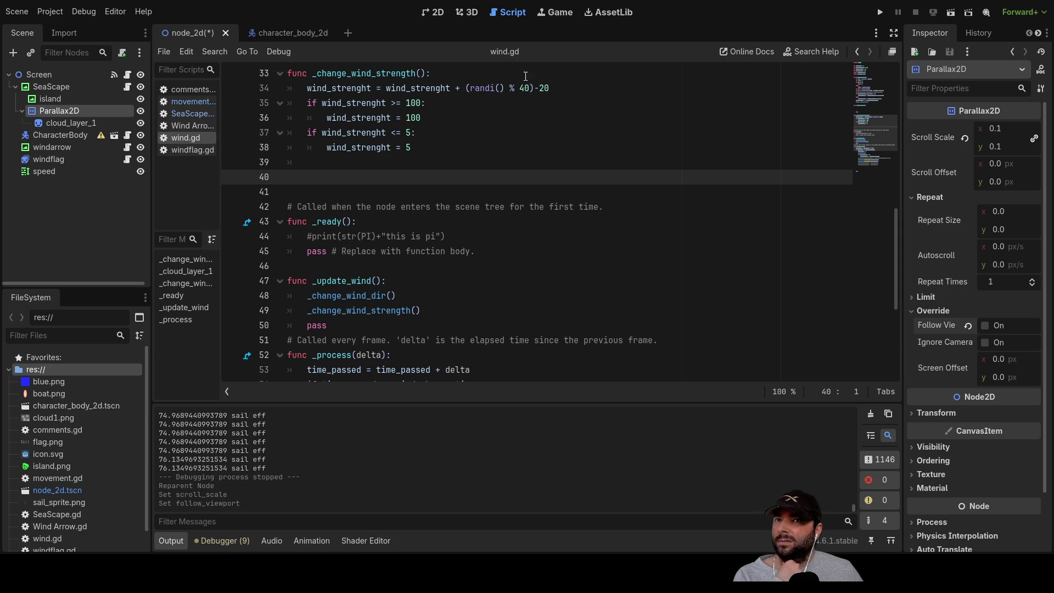
left_click(881, 12)
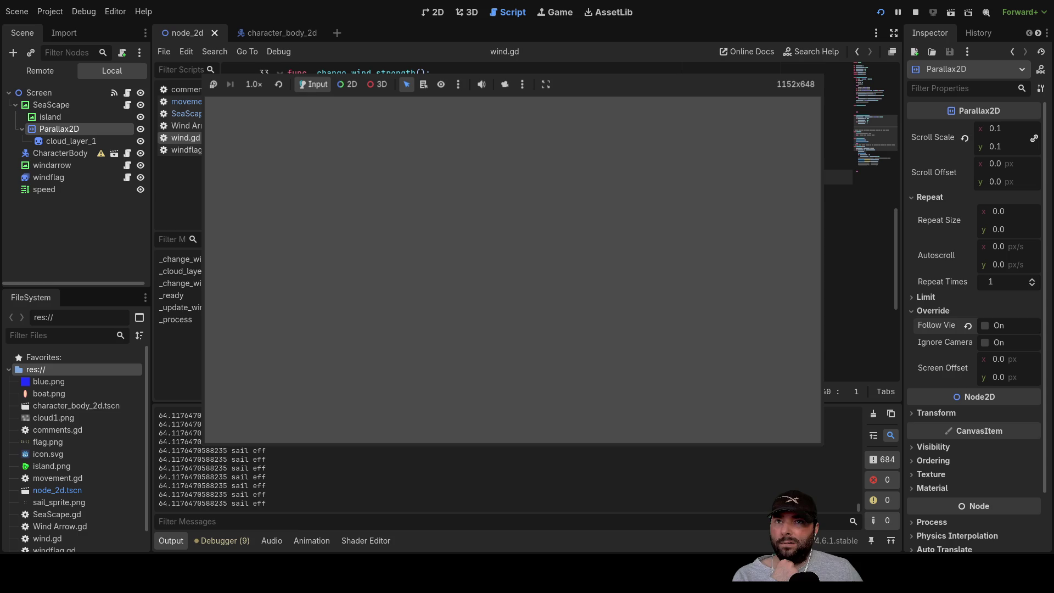
left_click(915, 12)
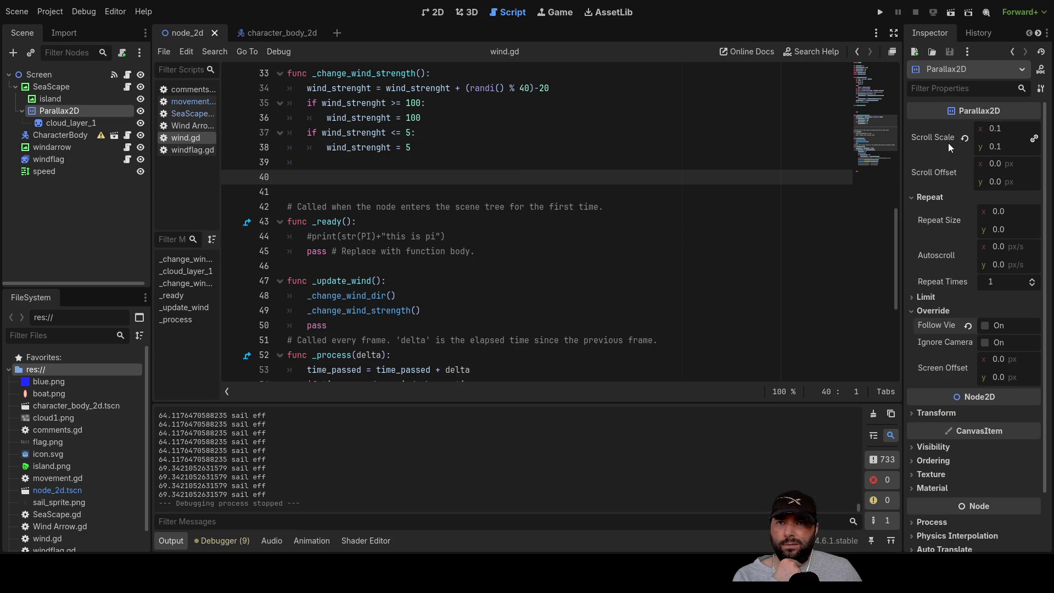
Switch Parallax2D's Follow Viewport override back on in the Inspector.
left_click(997, 129)
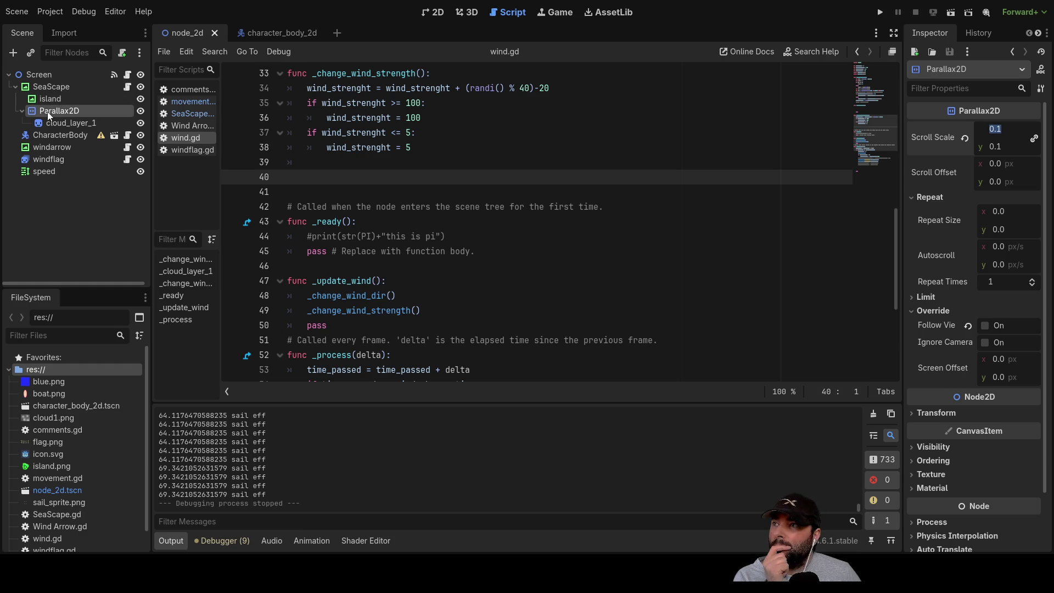
left_click(988, 325)
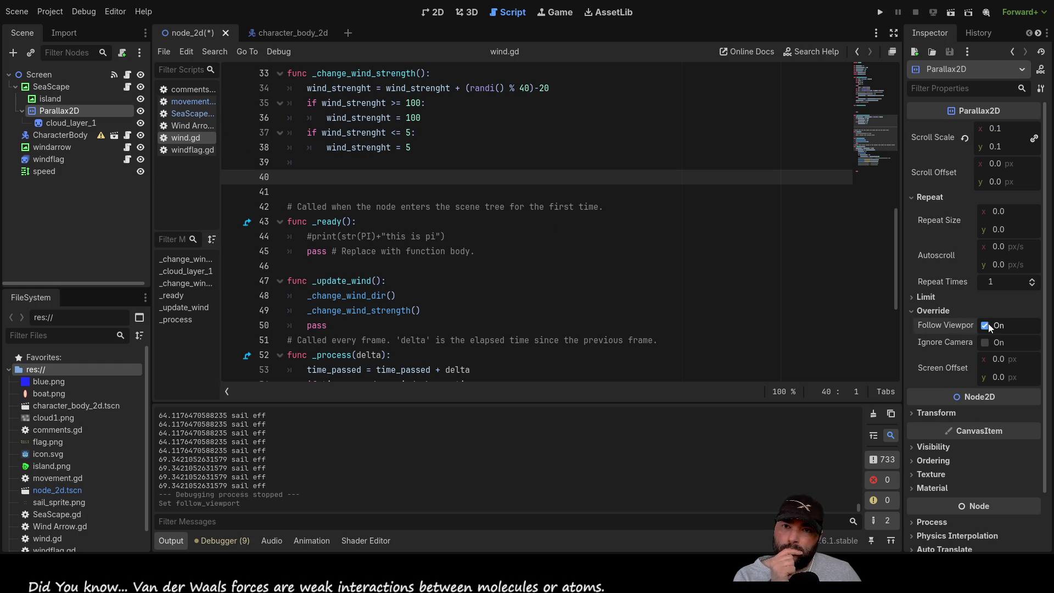
Enable Parallax2D's Ignore Camera Scroll override and run the sailing game.
left_click(986, 342)
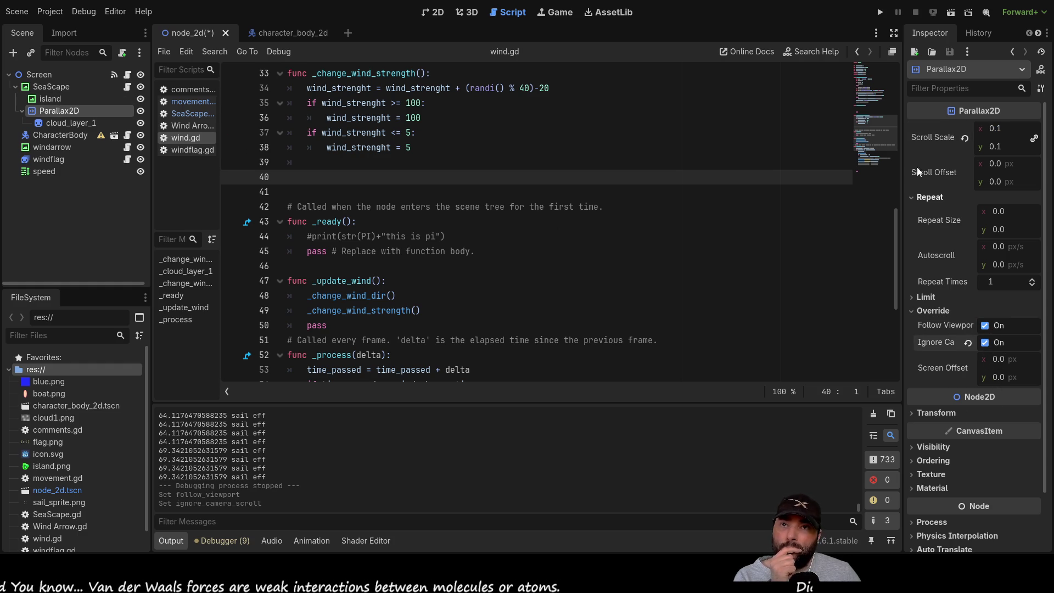
left_click(881, 12)
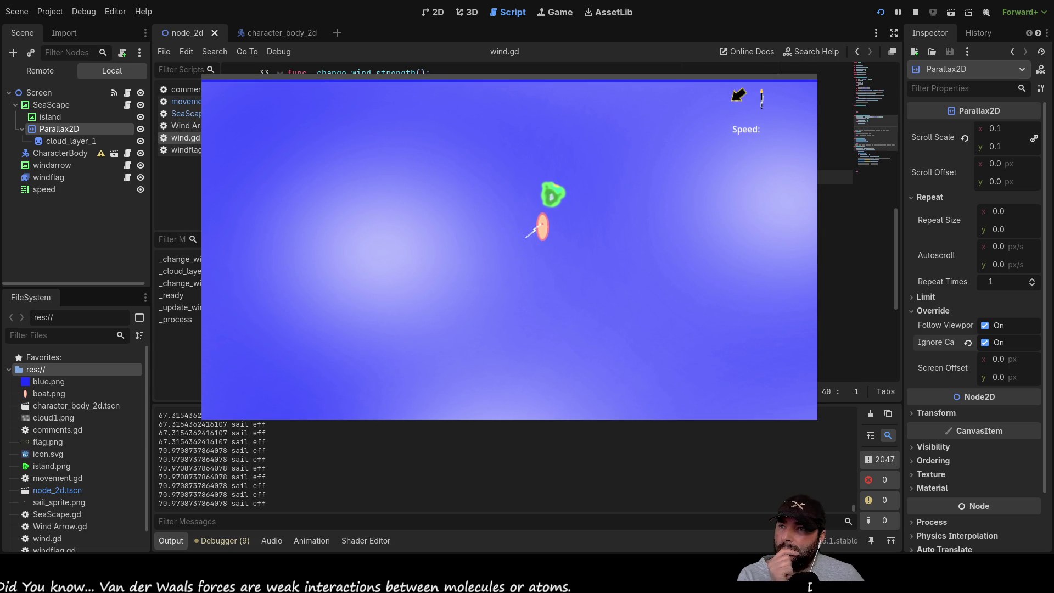
Inspect the boat, its sprite, wind arrow, flag, Speed label and cloud live, then stop with F8.
left_click(552, 199)
left_click(552, 198)
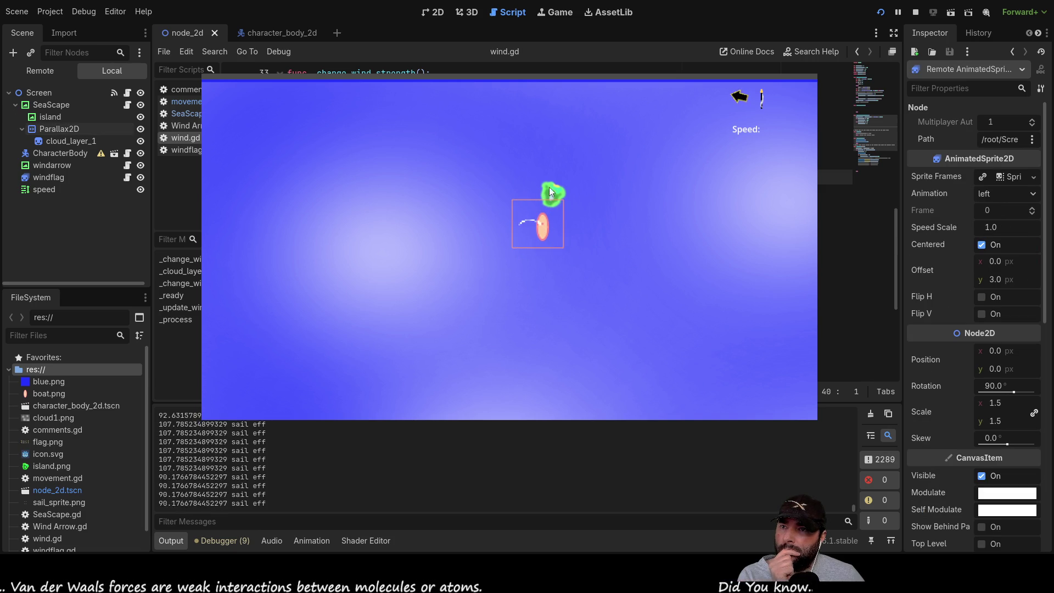
left_click(547, 188)
left_click(746, 94)
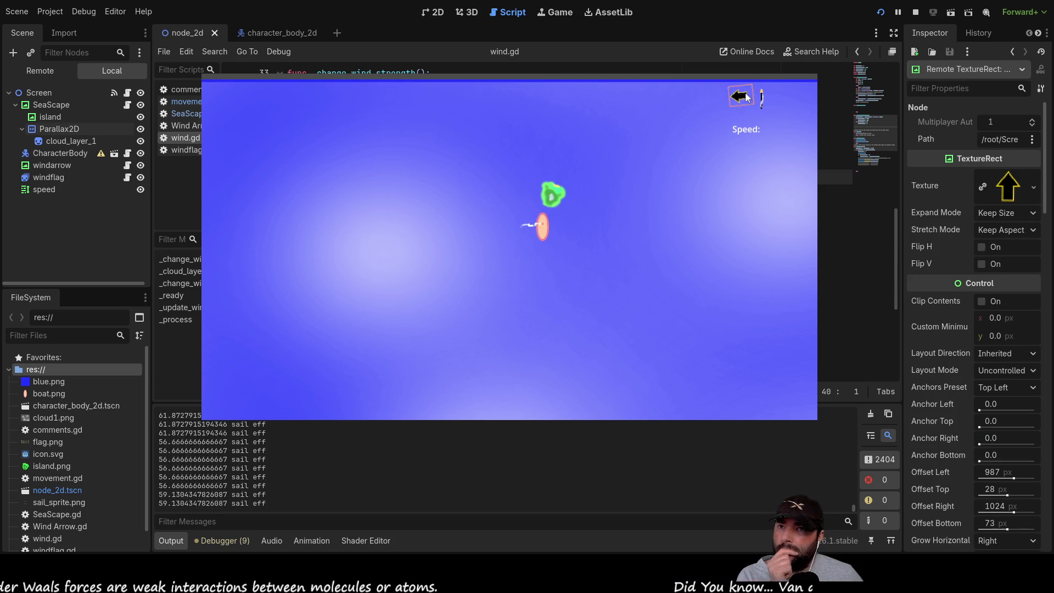
left_click(762, 101)
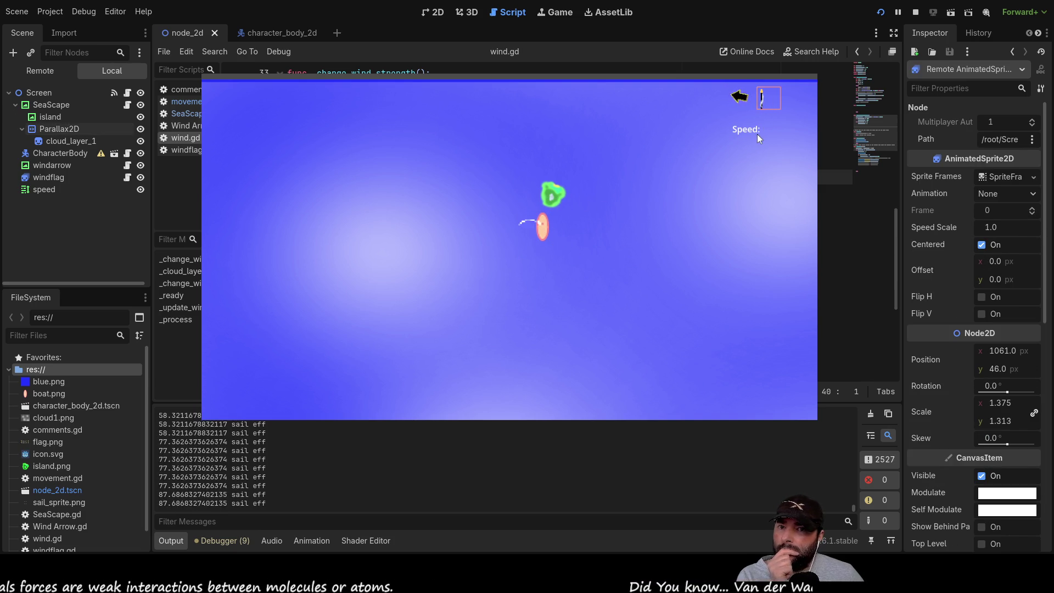
left_click(757, 134)
left_click(405, 241)
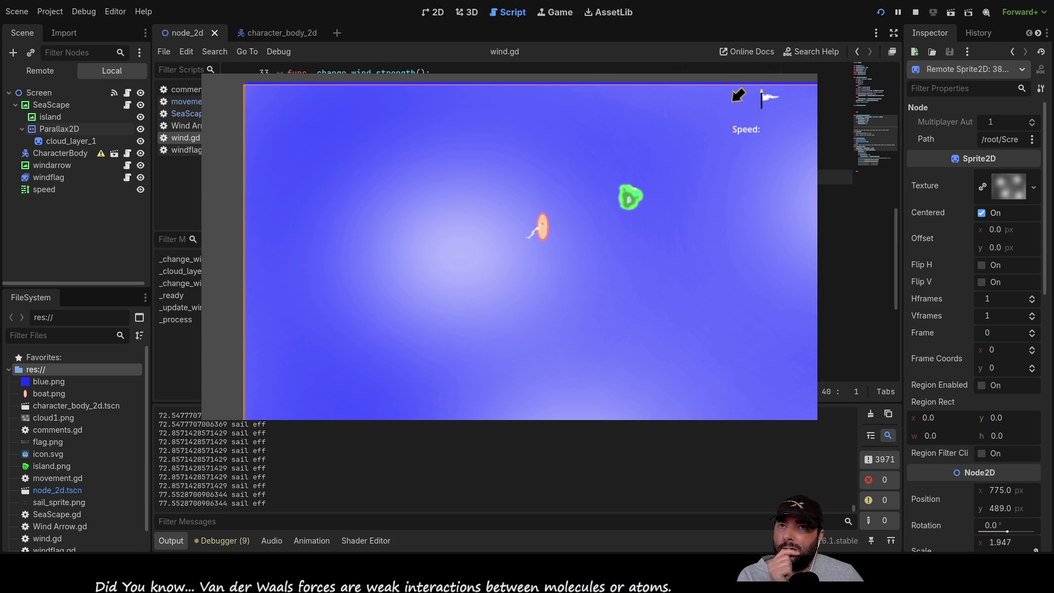
key("F8")
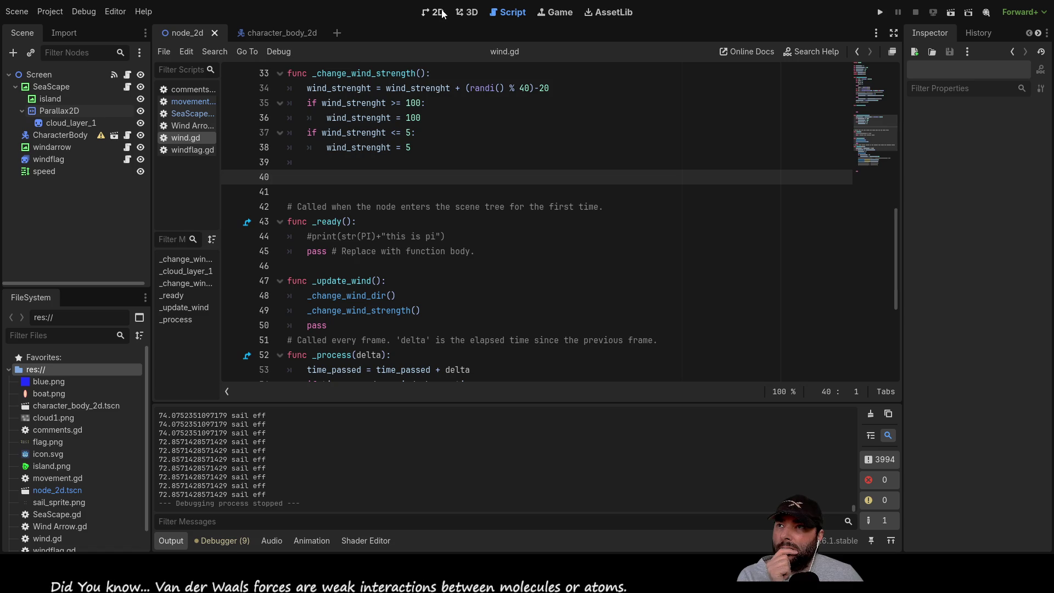
In the 2D view, drag the cloud_layer_1 sprite to position (779, 484).
left_click(433, 12)
scroll(399, 238, "up", 7)
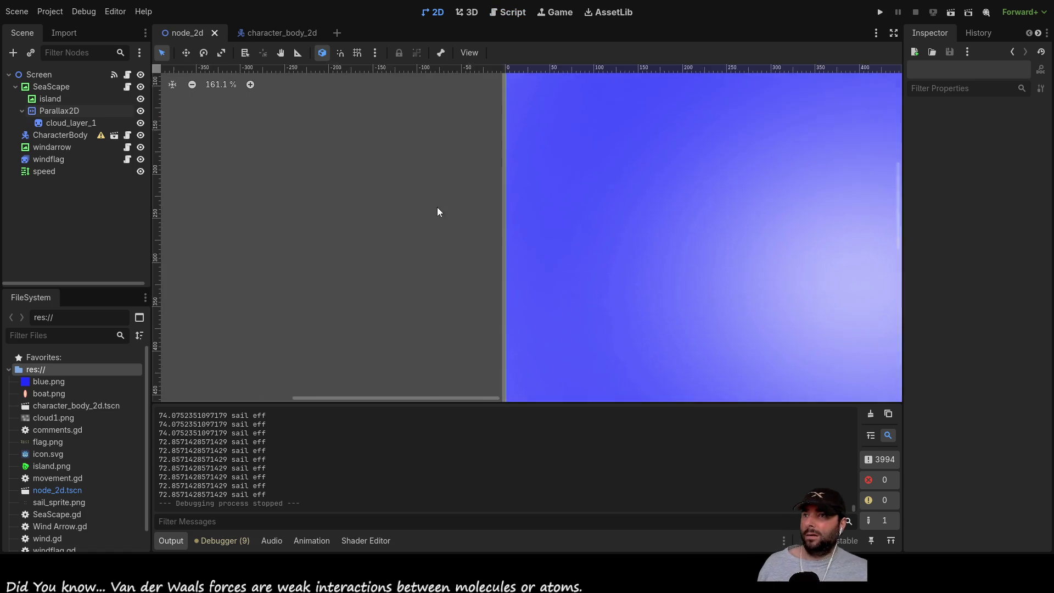
scroll(266, 250, "up", 2)
left_click(433, 251)
left_click_drag(439, 241, 445, 229)
left_click(337, 198)
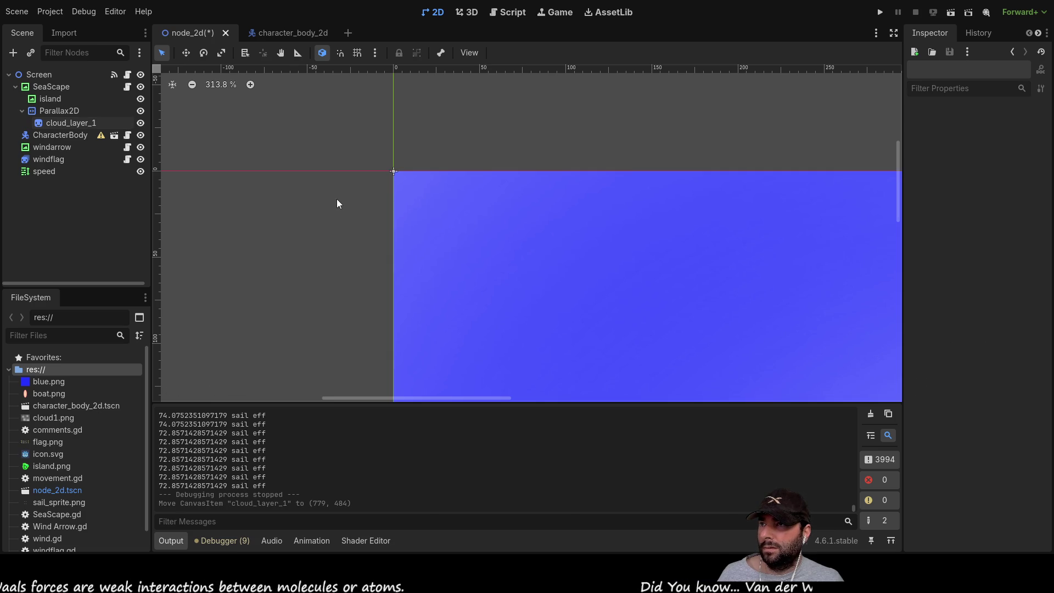
Zoom and pan to check the sprite's top edge, then reselect cloud_layer_1.
scroll(337, 199, "up", 6)
scroll(330, 214, "down", 8)
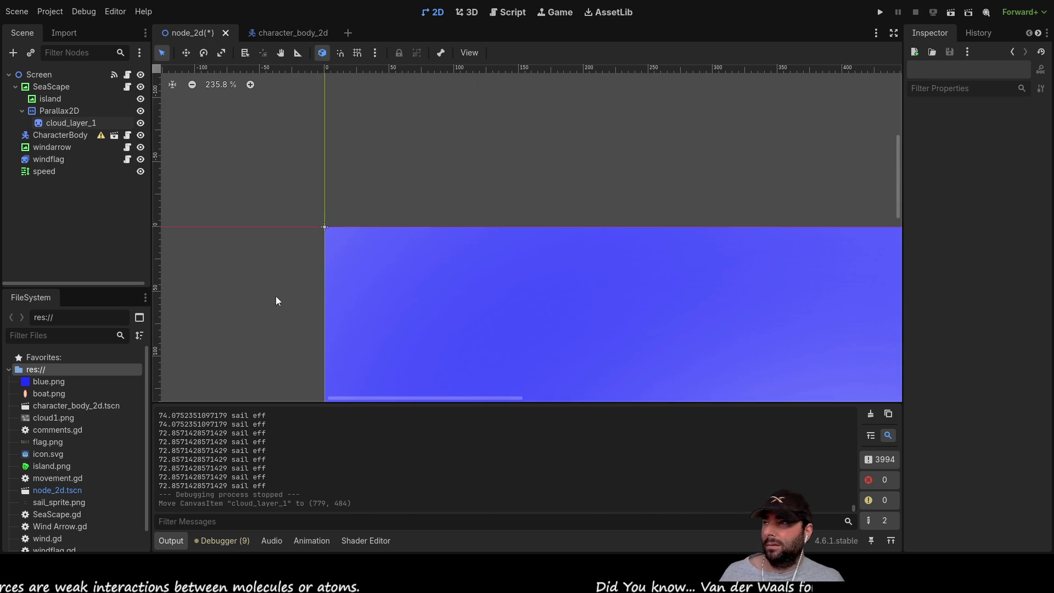
left_click_drag(278, 295, 308, 146)
scroll(276, 208, "up", 5)
left_click(57, 112)
left_click(58, 118)
left_click(58, 113)
left_click(59, 123)
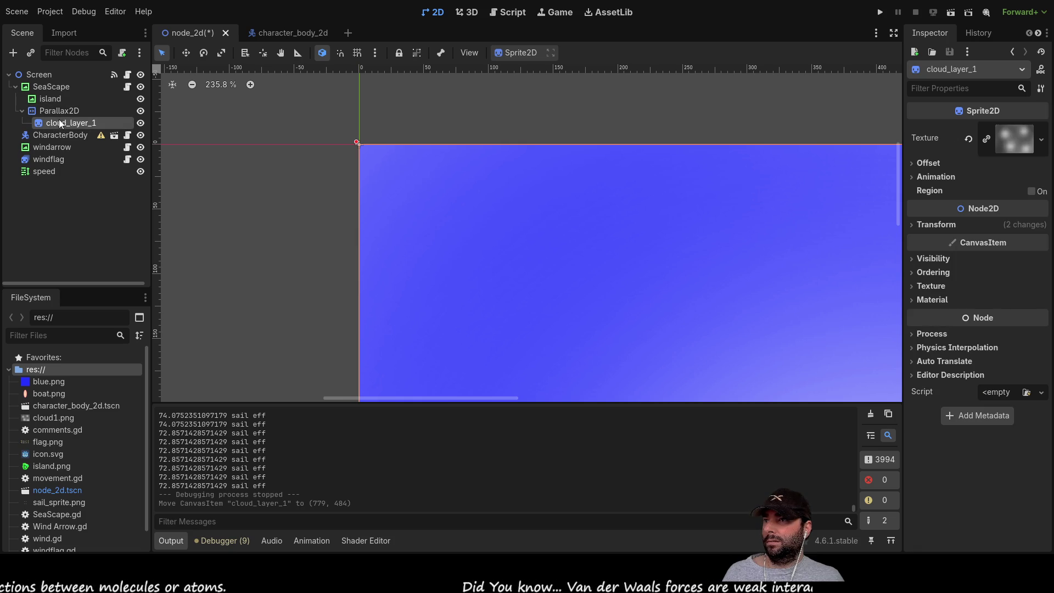
Pan to the sprite's top-left corner and the scene origin, then select Parallax2D.
scroll(369, 216, "up", 7)
left_click_drag(377, 153, 319, 308)
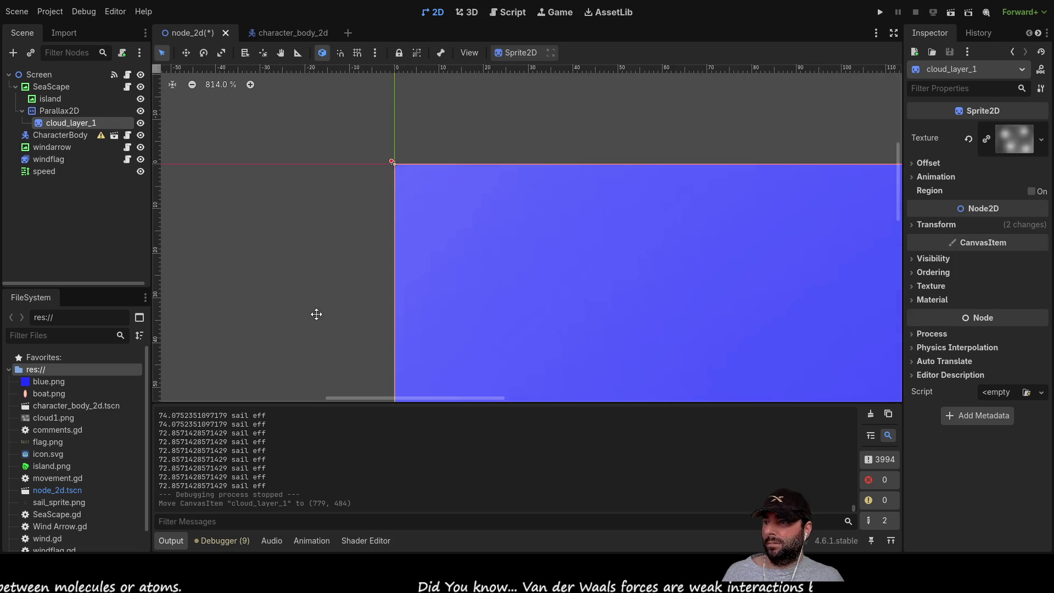
scroll(385, 179, "up", 11)
left_click_drag(384, 179, 371, 325)
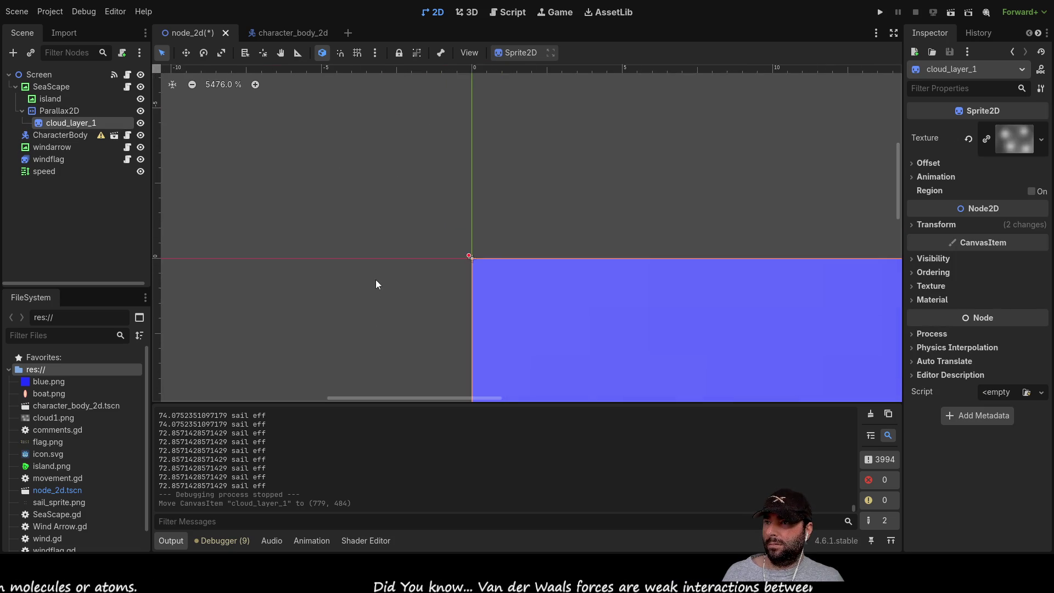
scroll(376, 279, "up", 5)
mouse_move(446, 277)
left_mouse_down()
mouse_move(377, 238)
mouse_move(352, 240)
left_mouse_up()
left_click(54, 111)
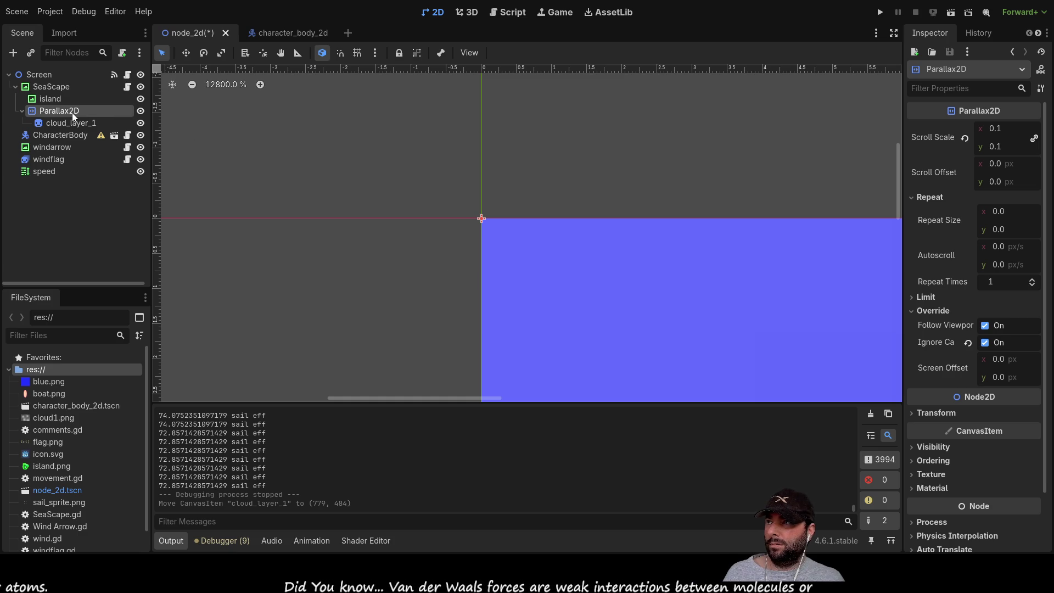
Edit Parallax2D's horizontal Scroll Scale toward 0.9, then pan to the scene's top-left corner.
scroll(423, 275, "down", 6)
left_click(1000, 130)
type("0")
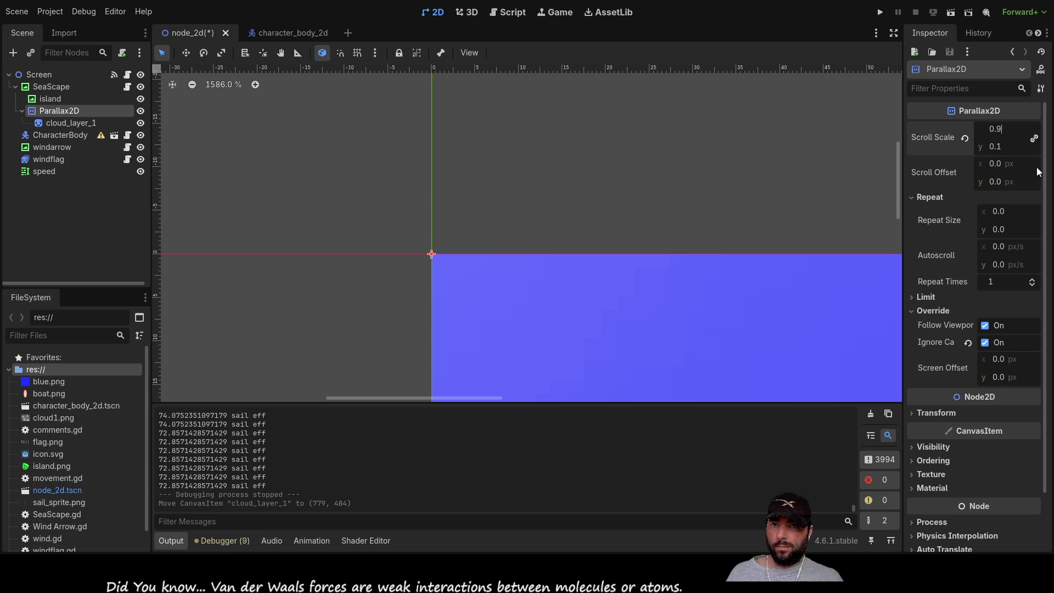
left_click(749, 190)
scroll(690, 200, "down", 10)
left_click_drag(495, 253, 338, 46)
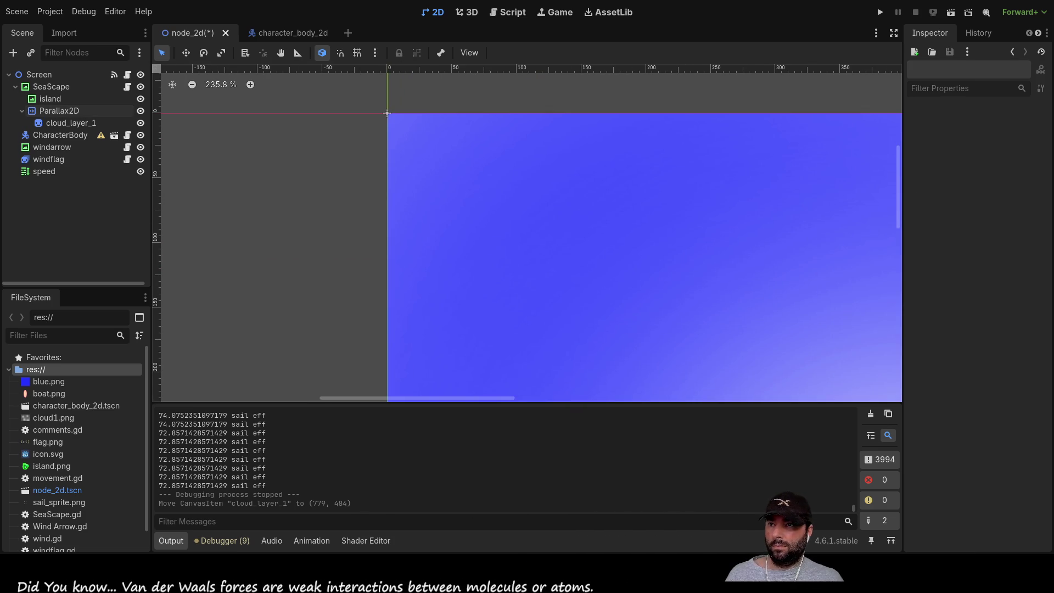
left_click(880, 13)
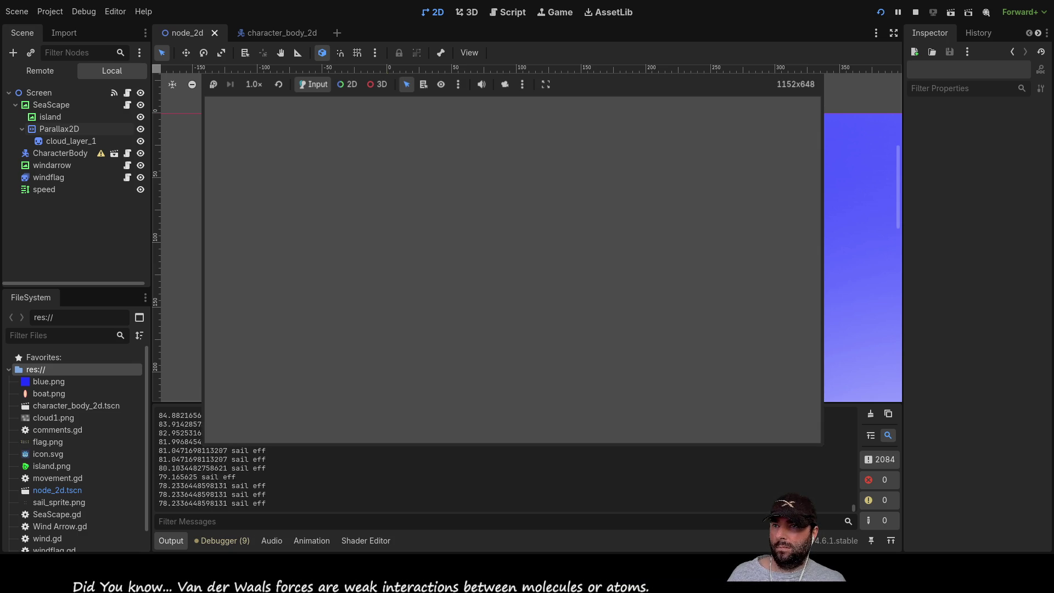
key("F8")
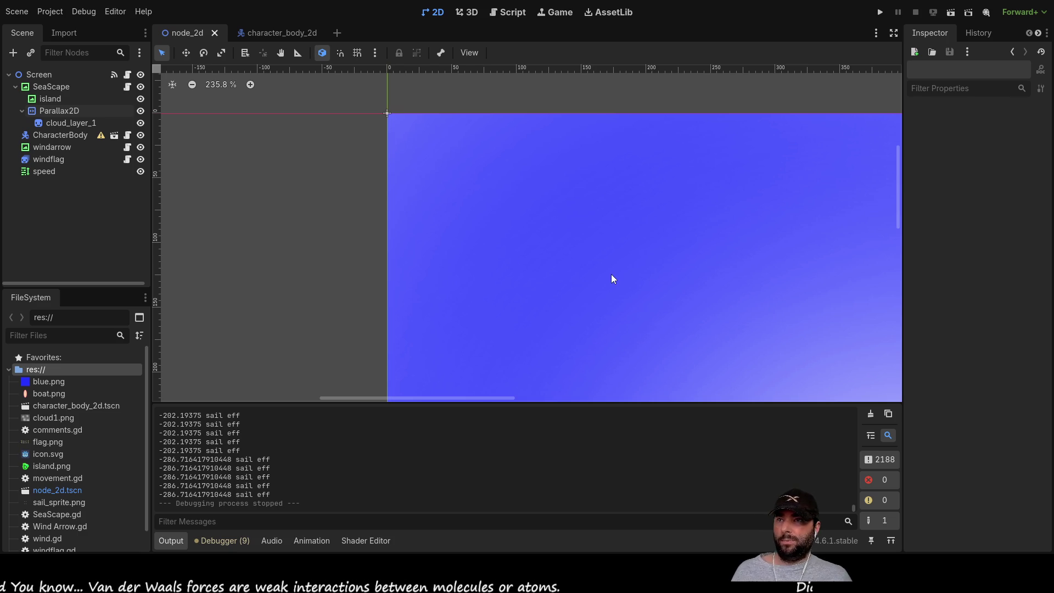
Return to the wind.gd script, then select the SeaScape node.
scroll(612, 274, "down", 6)
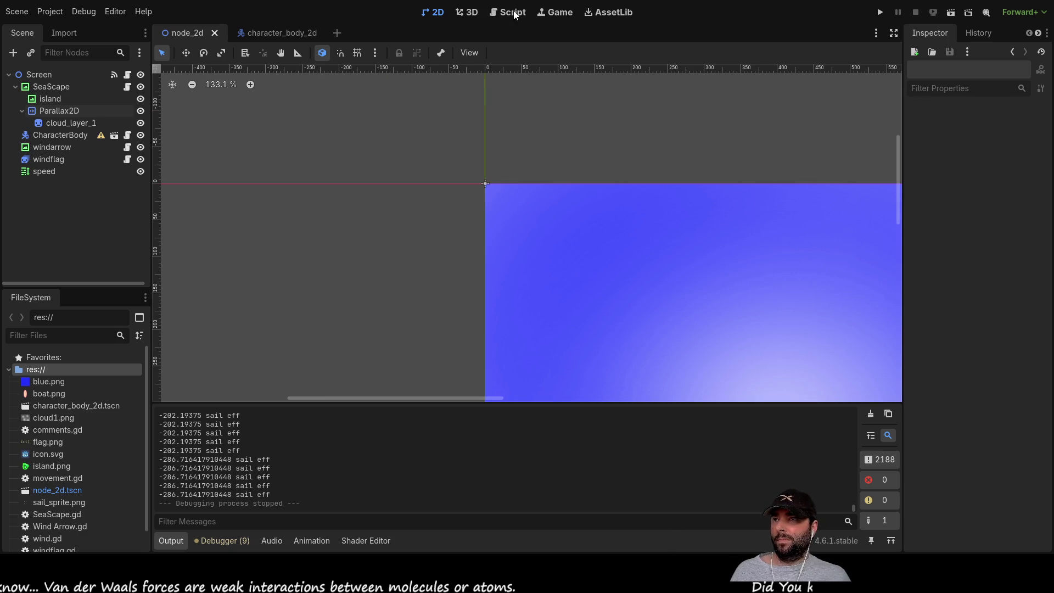
left_click(511, 12)
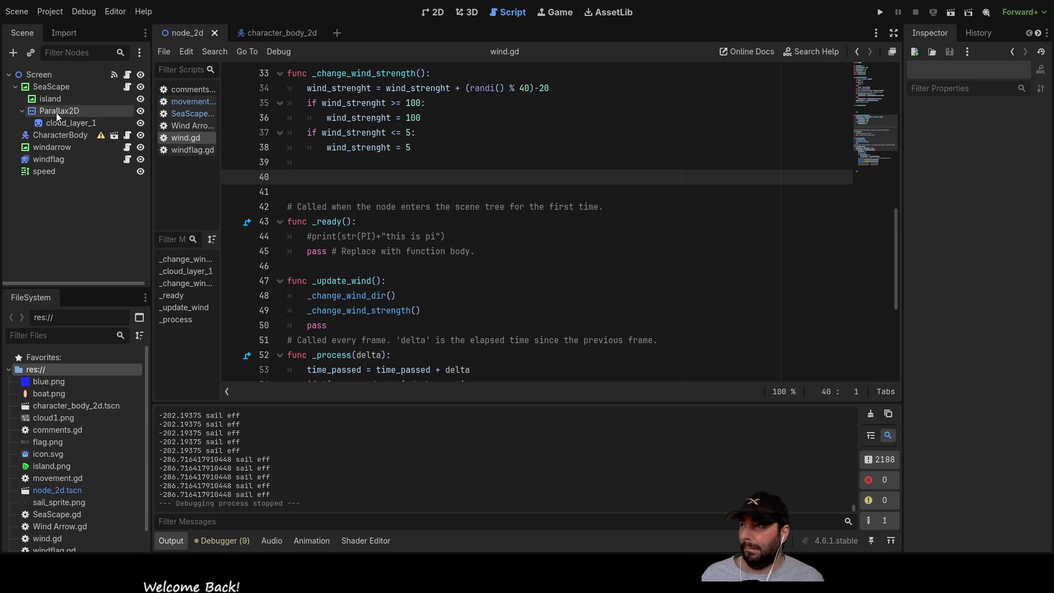
left_click(41, 84)
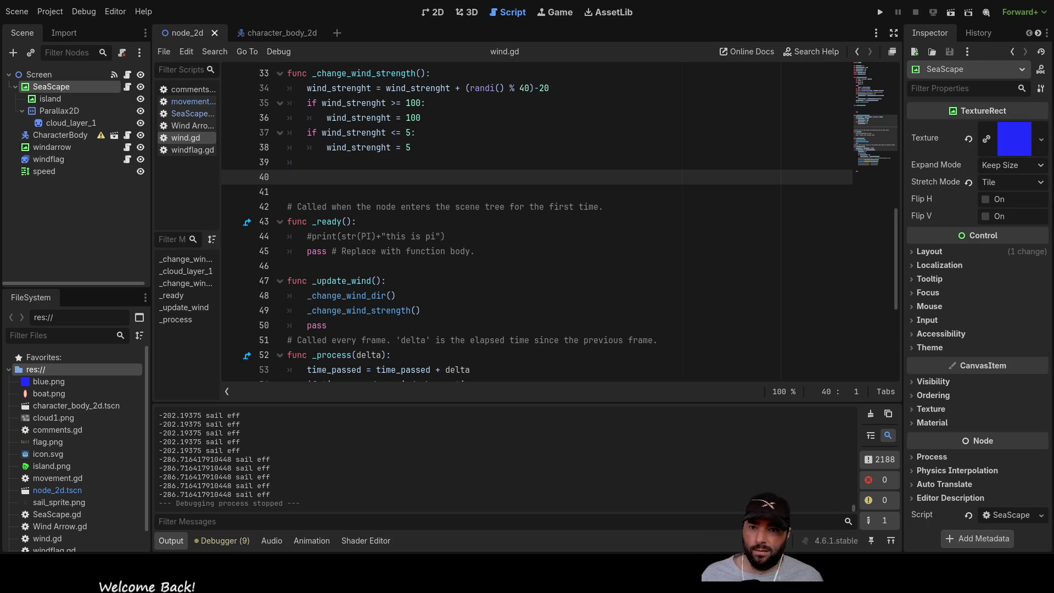
Open SeaScape.gd to check its position-update line, then select the Screen root node.
left_click(174, 114)
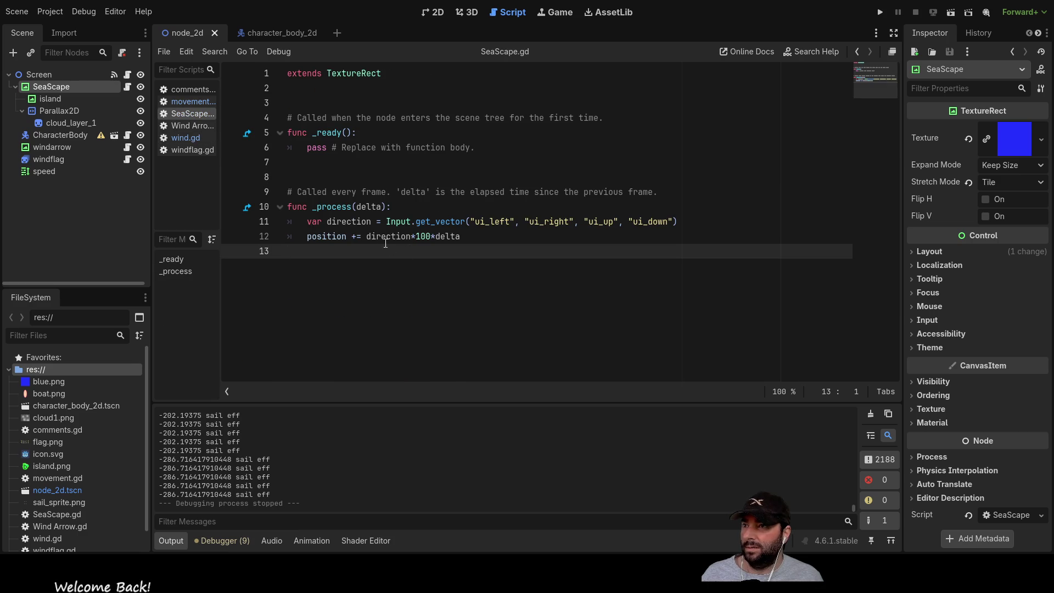
left_click(321, 236)
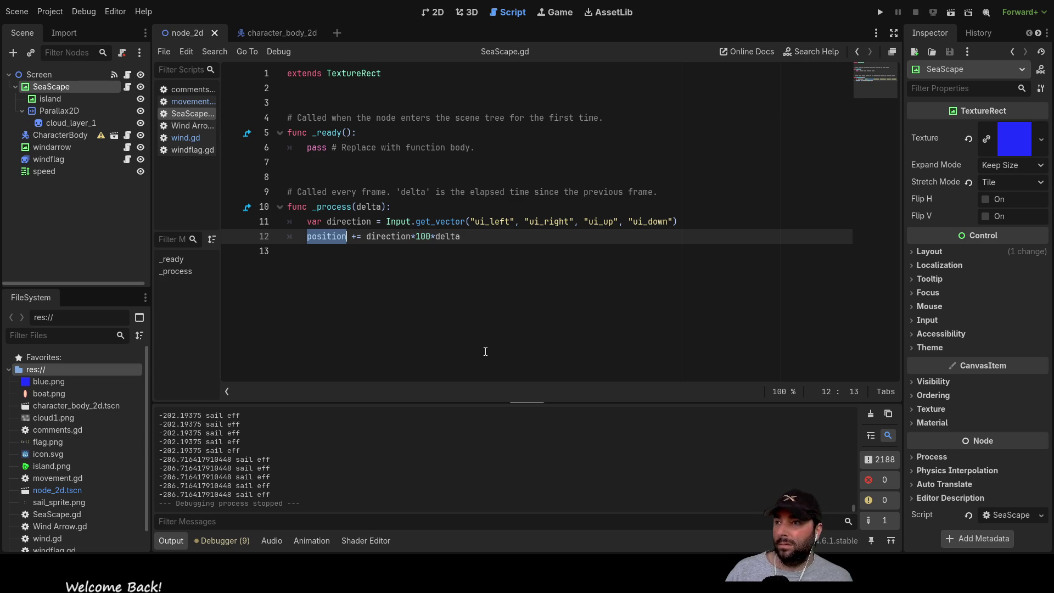
left_click(34, 74)
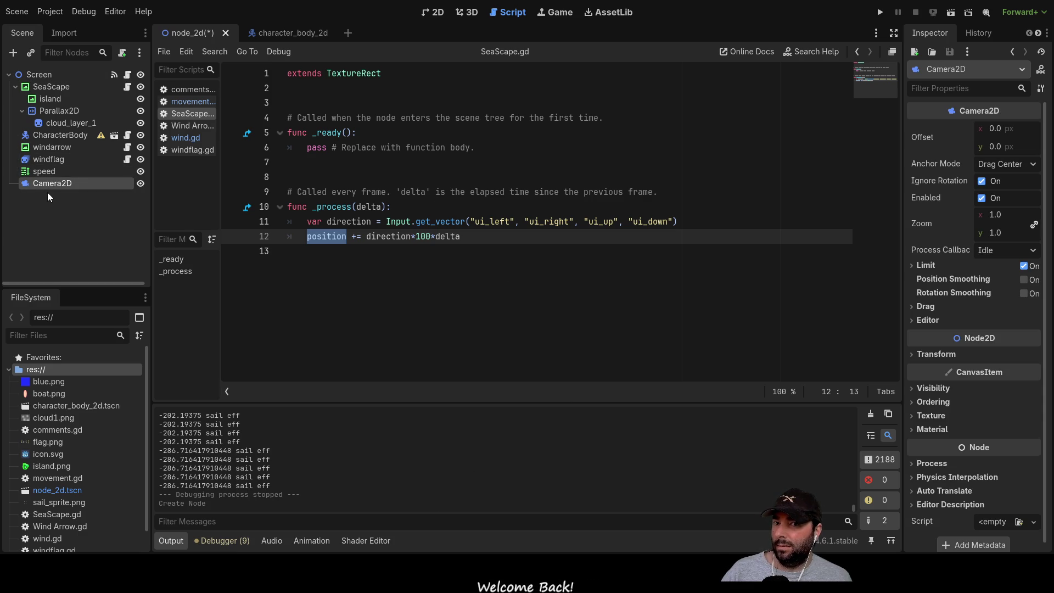
Select Camera2D, then cut the two movement lines from SeaScape.gd's _process.
left_click(42, 76)
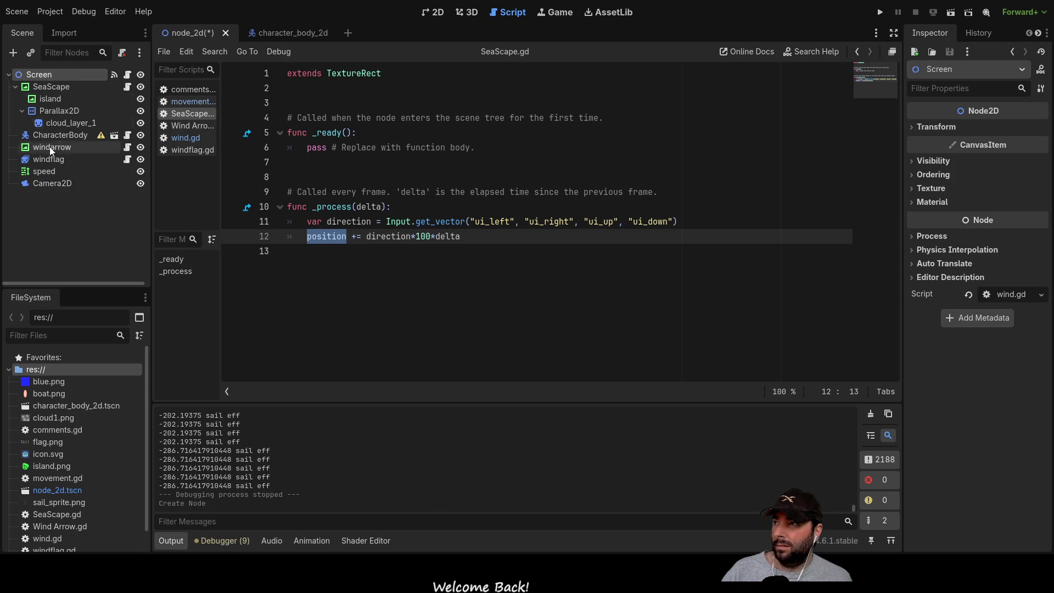
left_click(53, 183)
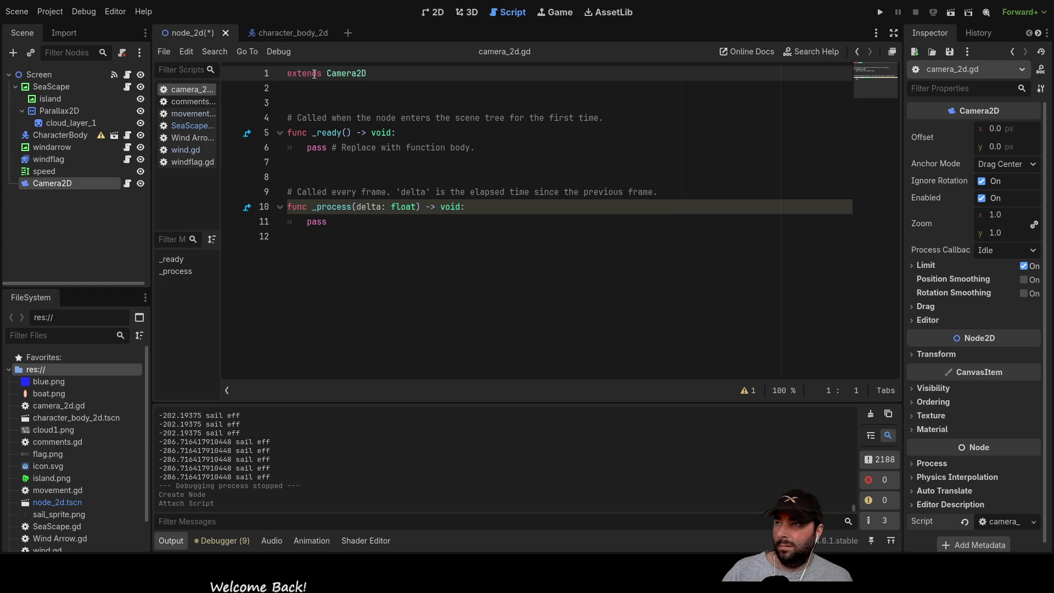
left_click(191, 126)
left_click(462, 250)
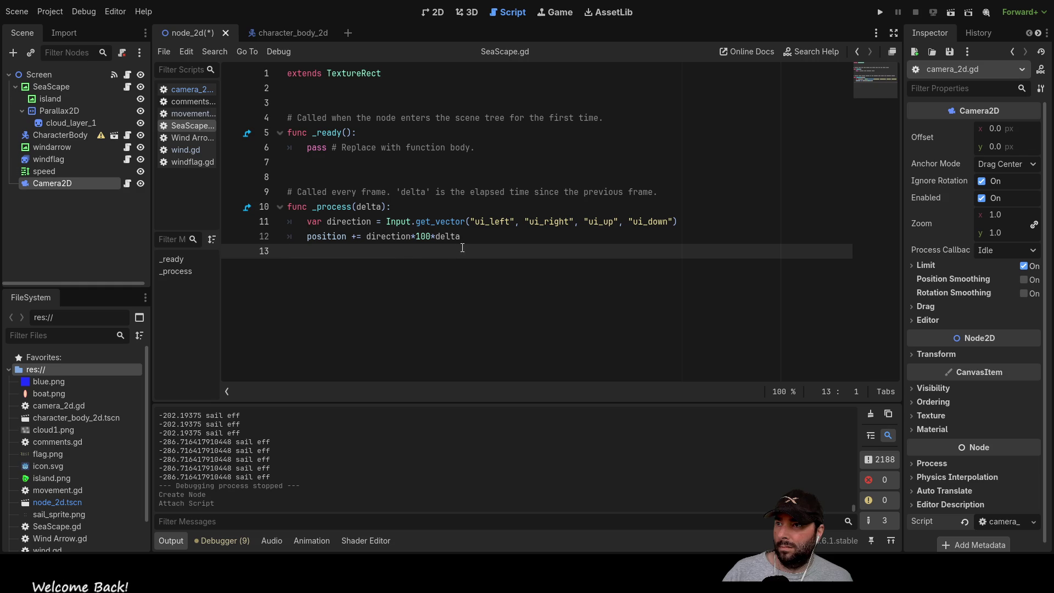
left_click_drag(461, 237, 265, 227)
key("ctrl+c")
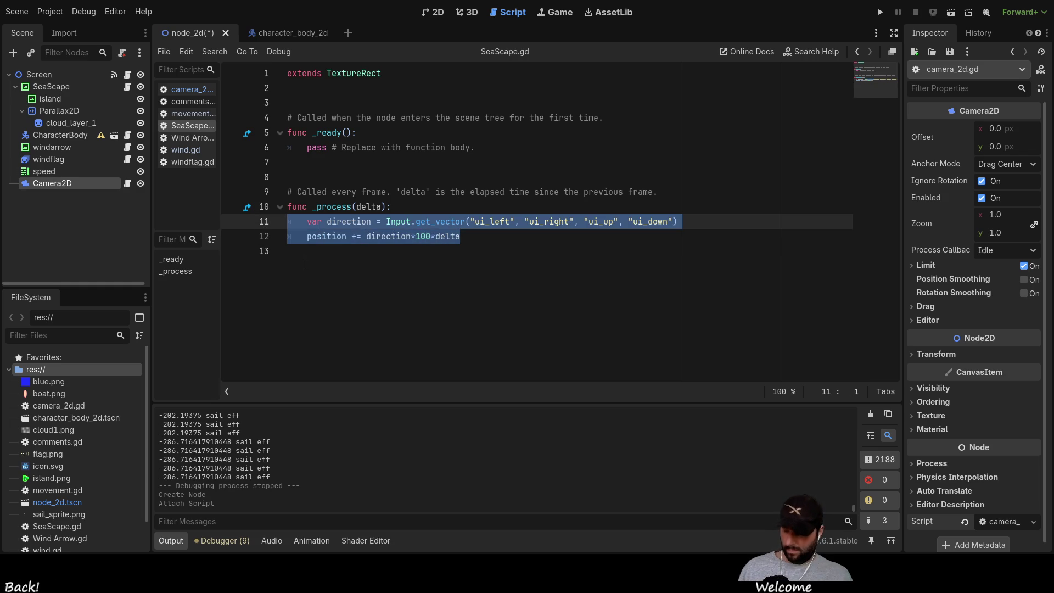
key("BackSpace")
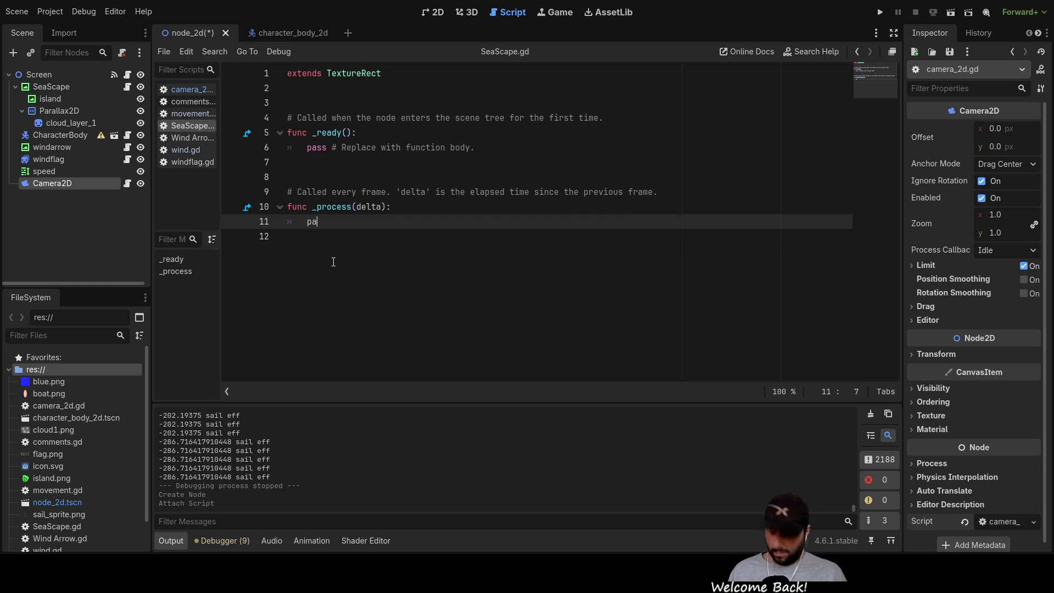
type("pass")
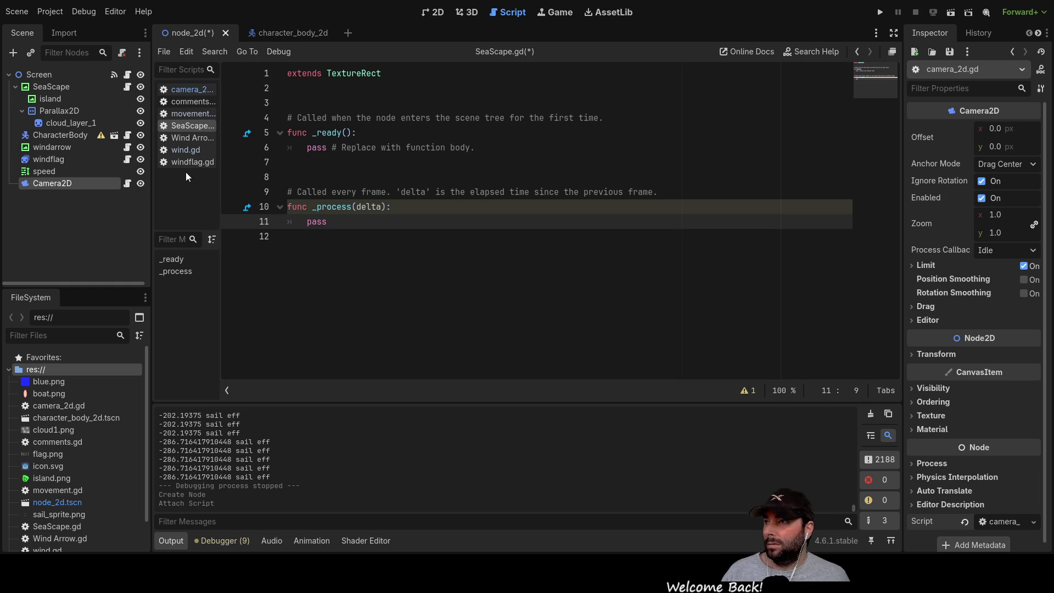
Paste the movement lines into camera_2d.gd's _process, fix the indentation, and run the game.
left_click(187, 89)
left_click(389, 261)
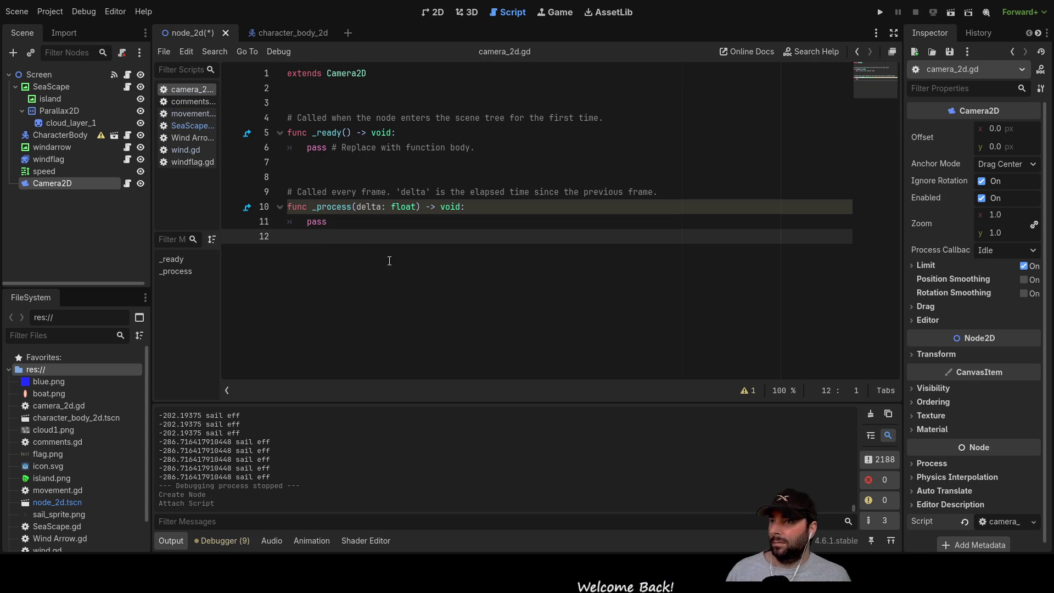
key("Up")
key("Tab")
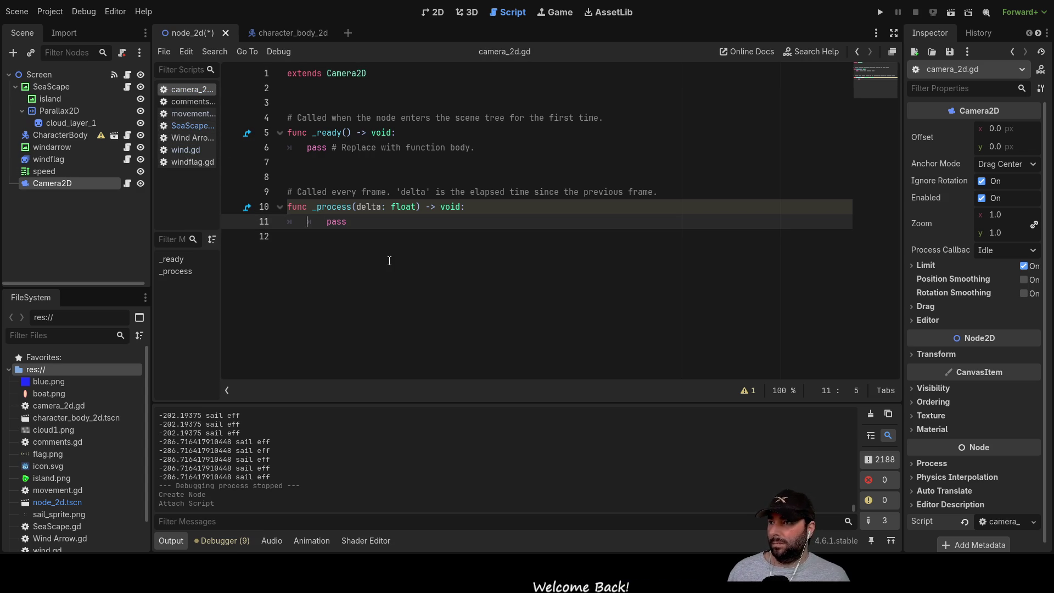
key("ctrl+v")
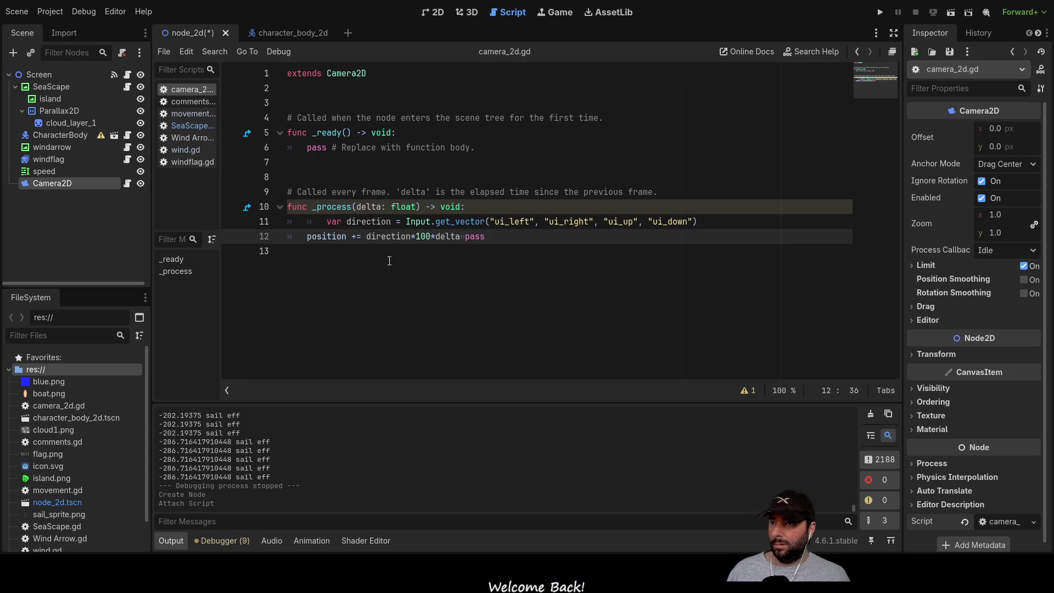
key("Left")
key("Delete")
key("Up")
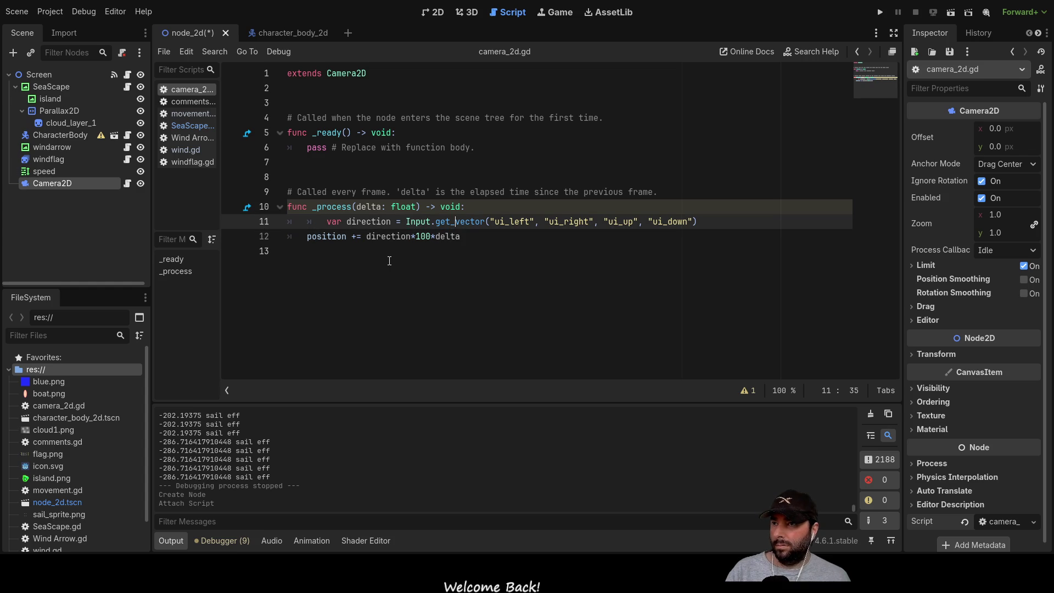
key("Home")
key("Left")
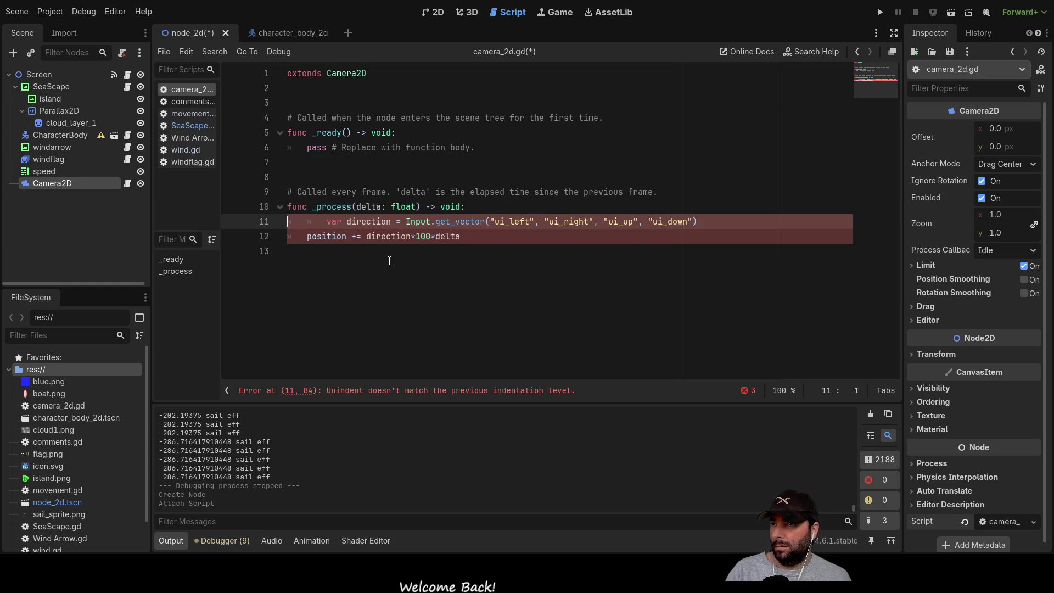
key("Delete")
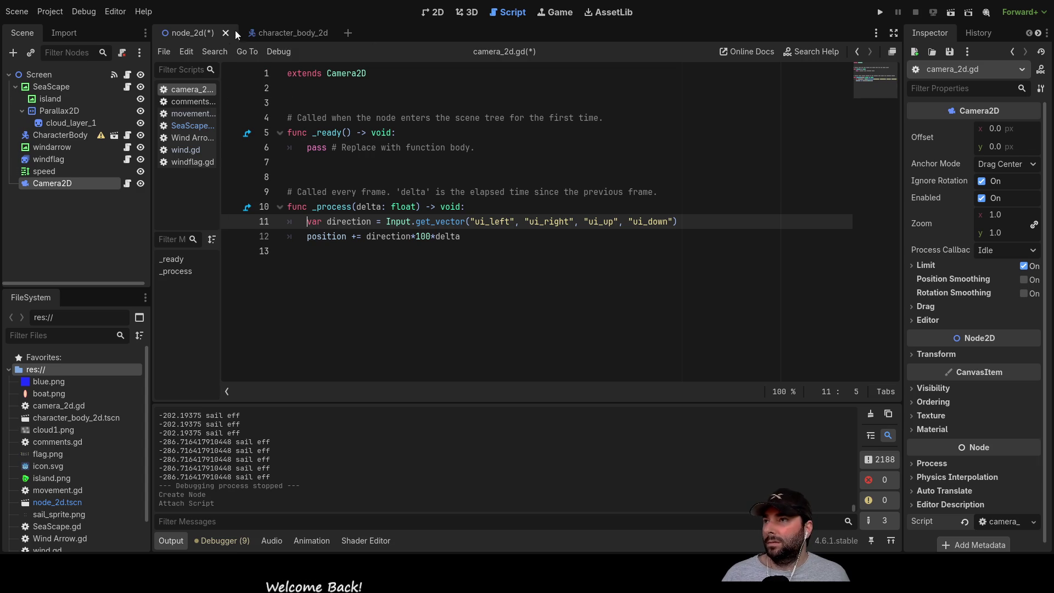
left_click(880, 12)
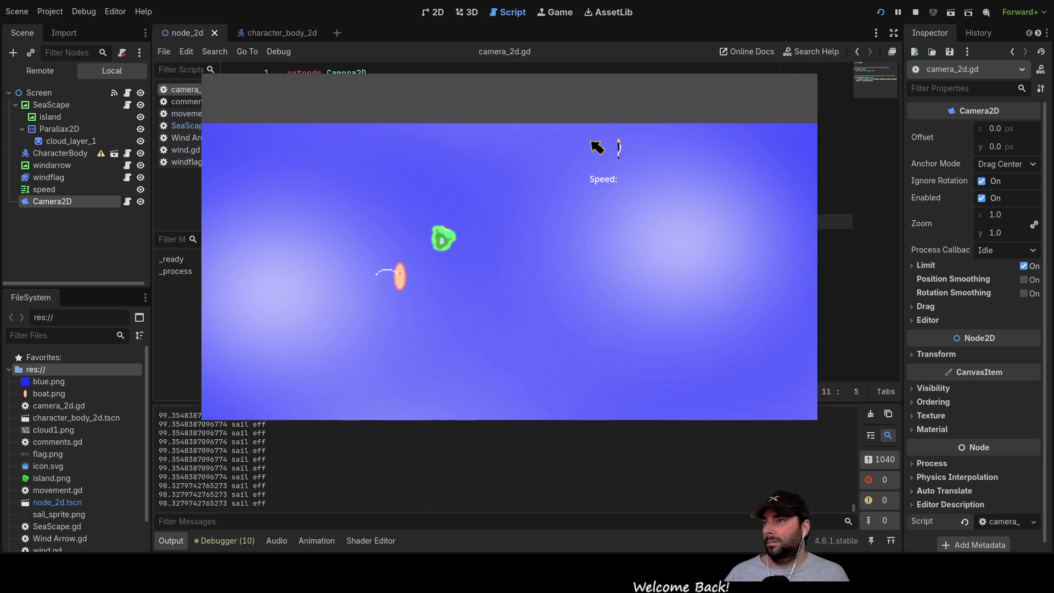
Move Camera2D after Parallax2D, rerun, and nest the boat, windarrow and windflag under Camera2D.
mouse_move(38, 202)
left_mouse_down()
mouse_move(60, 156)
mouse_move(52, 104)
mouse_move(51, 130)
left_mouse_up()
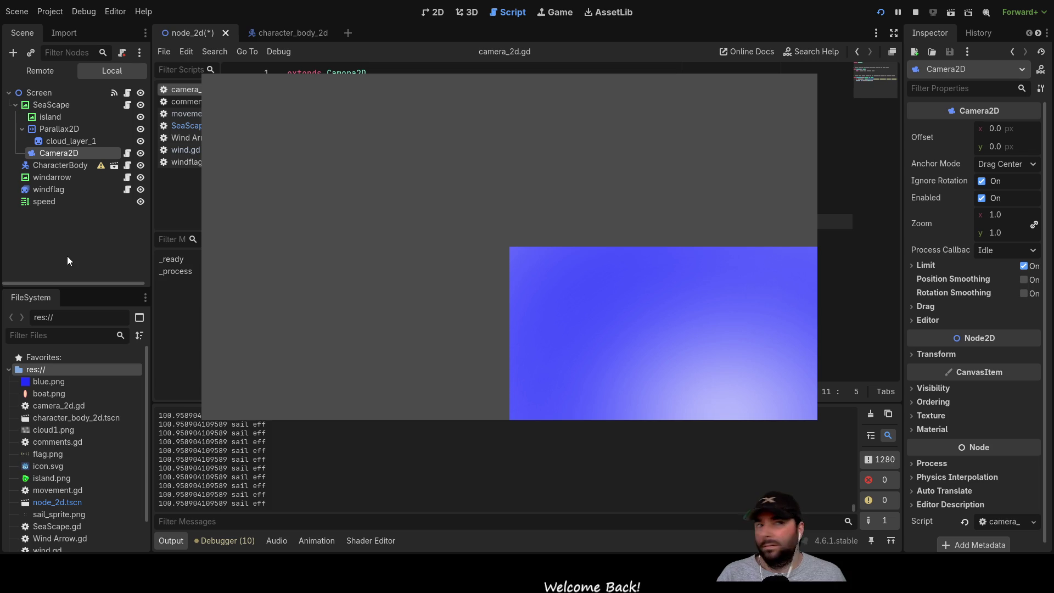
left_click(881, 15)
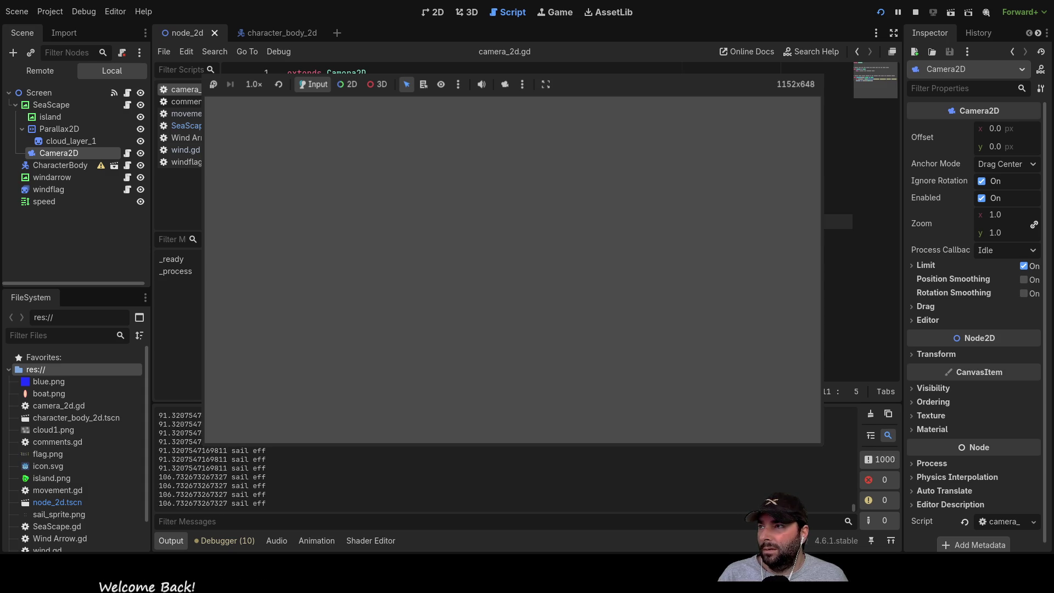
left_click(39, 178)
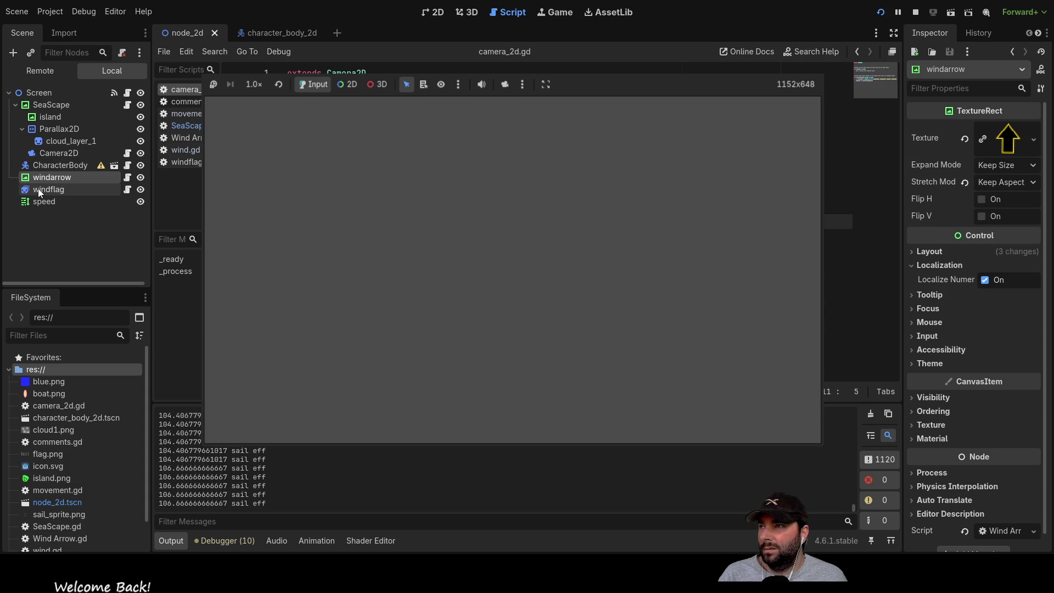
mouse_move(55, 165)
left_mouse_down()
mouse_move(42, 159)
mouse_move(57, 154)
mouse_move(40, 179)
mouse_move(67, 154)
left_mouse_up()
left_click(49, 190)
left_click_drag(44, 202, 47, 196)
Nest the speed label under Camera2D, stop the game, and drag Parallax2D below speed.
mouse_move(73, 153)
left_mouse_down()
mouse_move(64, 175)
mouse_move(36, 91)
left_mouse_up()
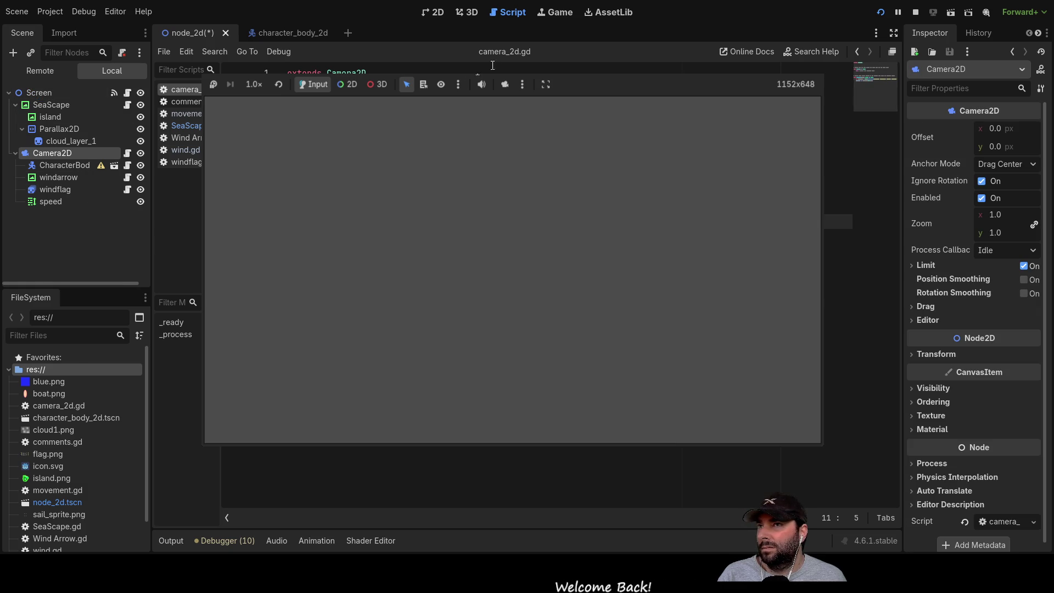
left_click(916, 12)
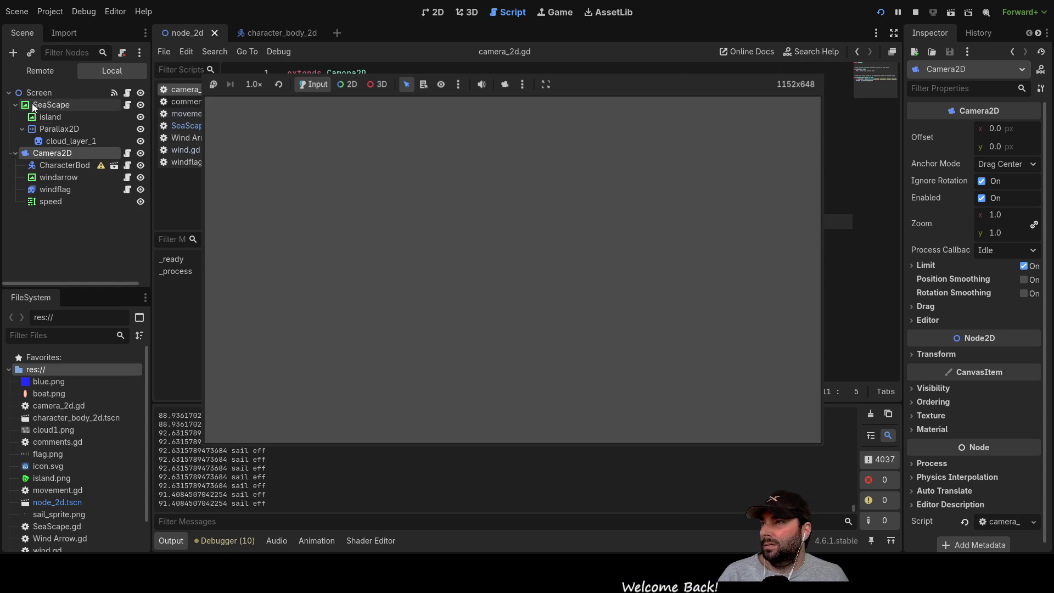
left_click(44, 129)
mouse_move(44, 129)
left_mouse_down()
mouse_move(58, 154)
mouse_move(60, 208)
left_mouse_up()
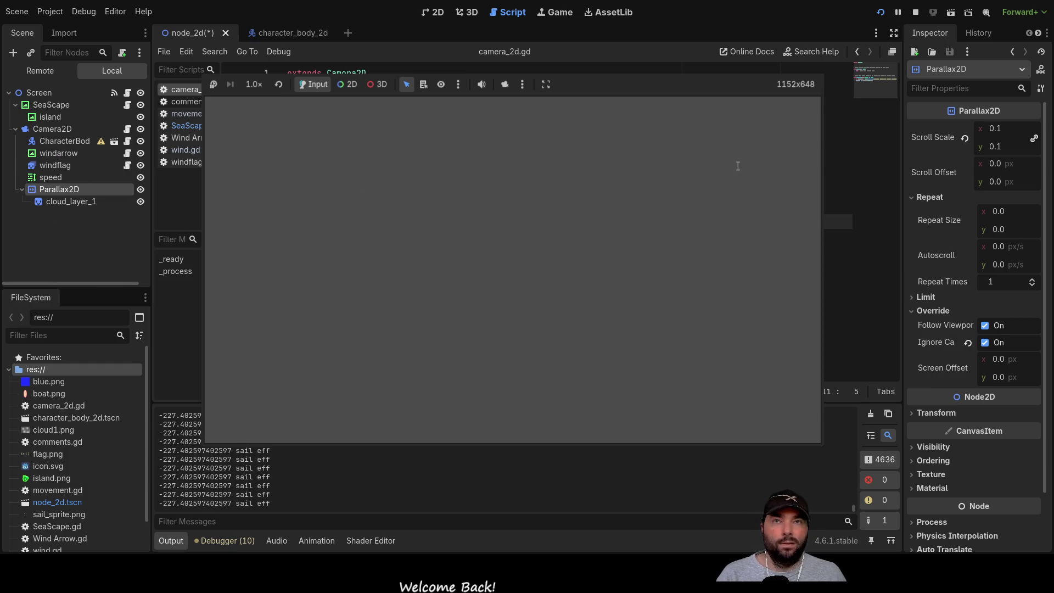
Restart the game with the clouds under Camera2D, then stop it.
left_click(882, 14)
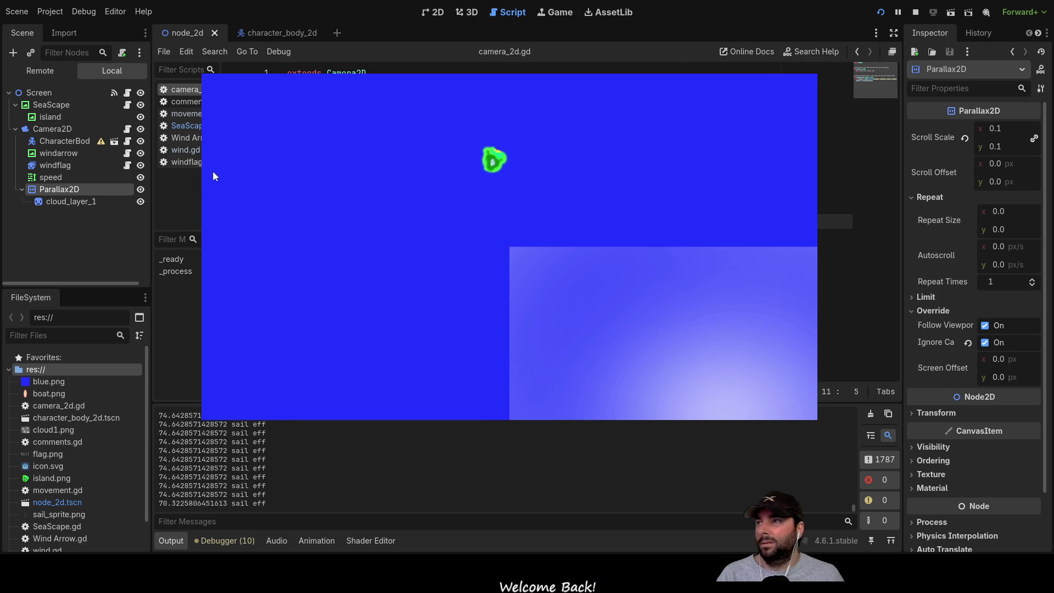
left_click(916, 12)
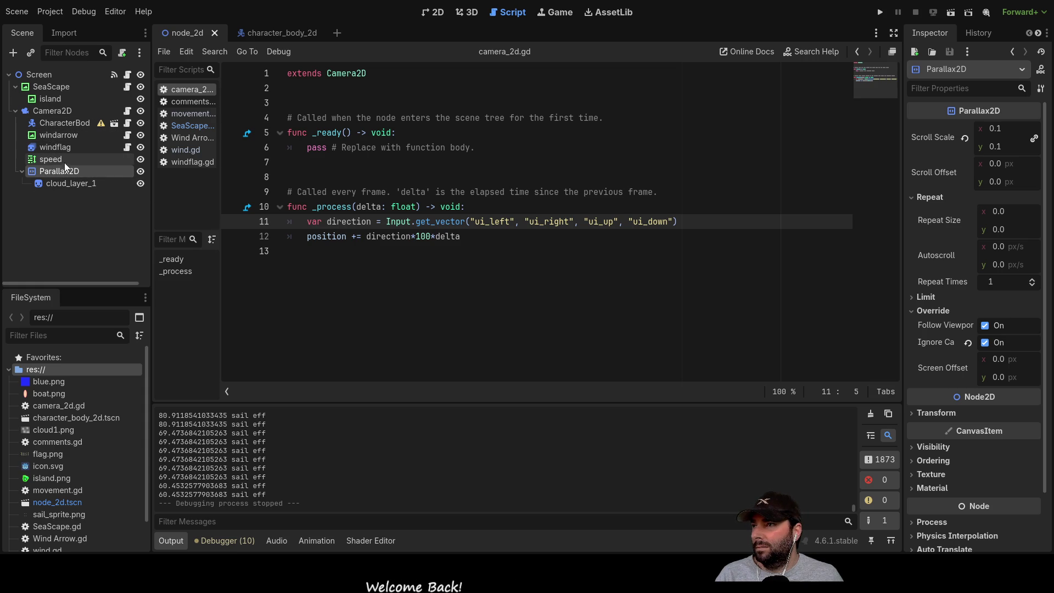
Move CharacterBody and Parallax2D back under SeaScape and set Parallax2D Scroll Scale to 100 on both axes.
mouse_move(57, 122)
left_mouse_down()
mouse_move(44, 118)
mouse_move(65, 84)
left_mouse_up()
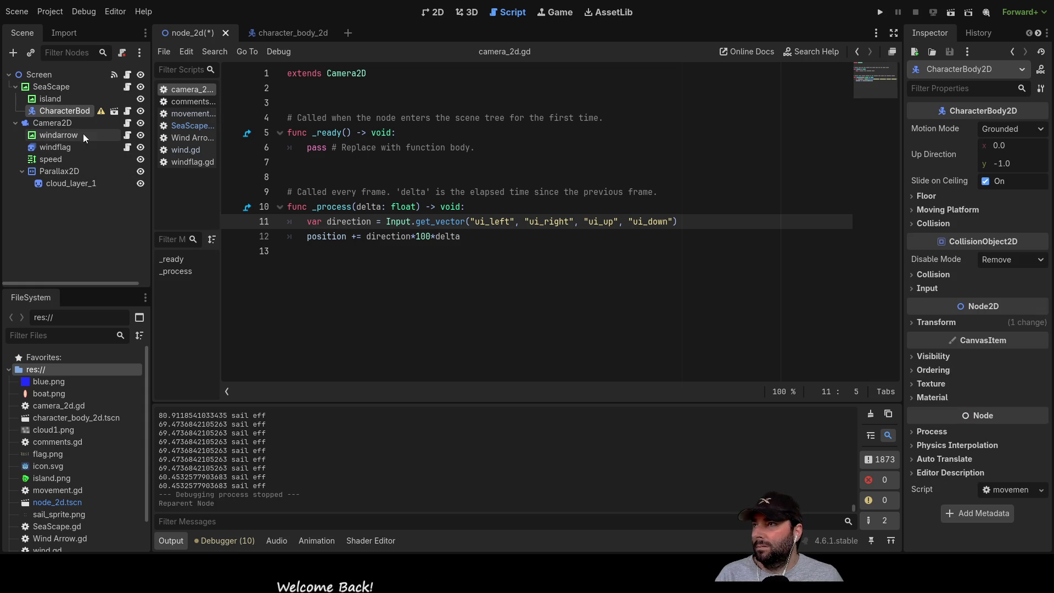
left_click_drag(54, 171, 56, 85)
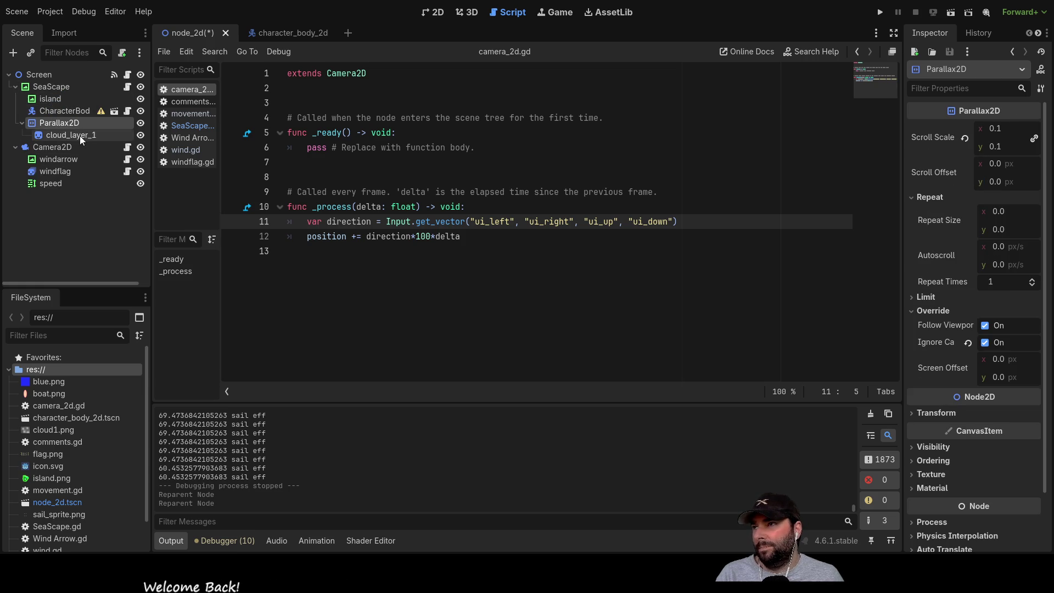
left_click(80, 135)
left_click(81, 125)
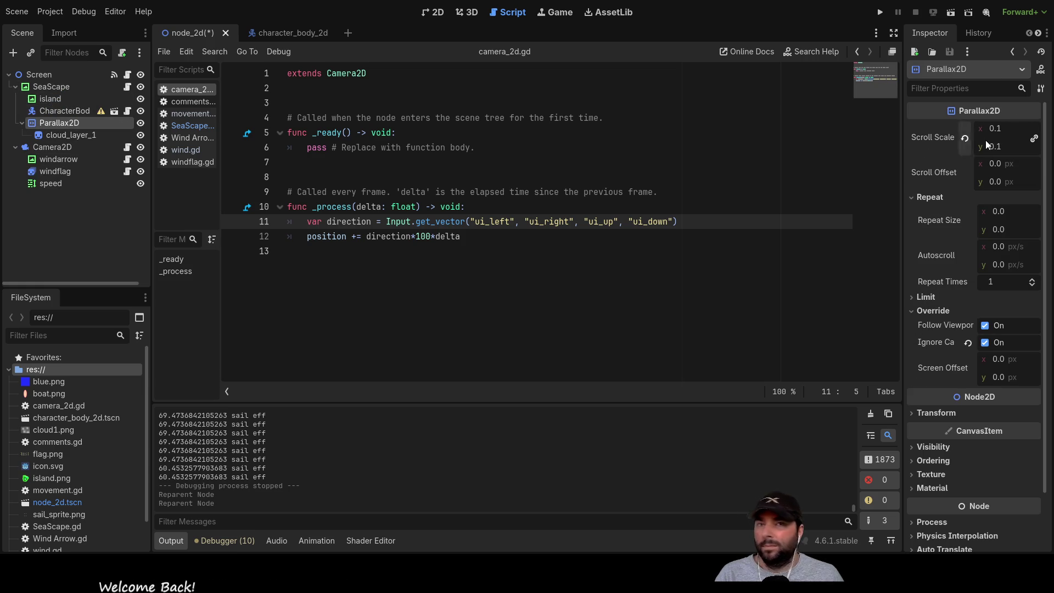
left_click(996, 132)
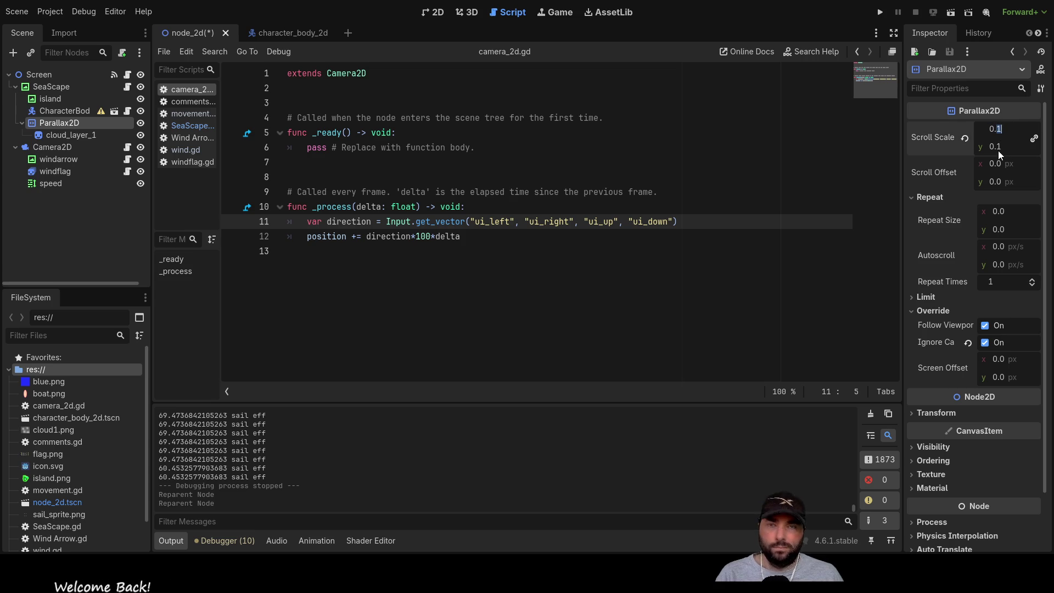
key("BackSpace")
key("BackSpace")
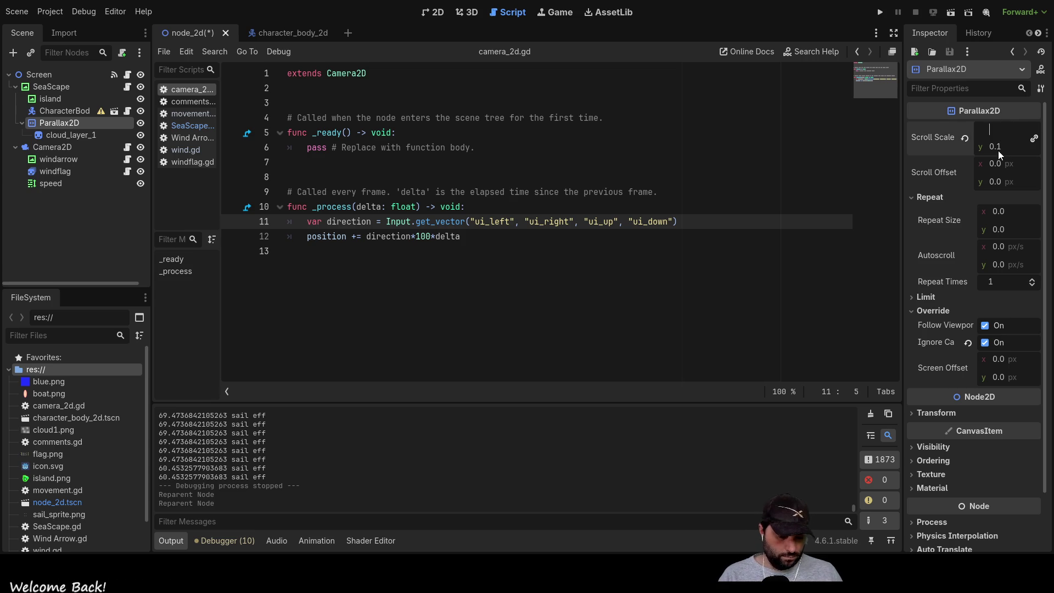
type("100")
left_click(998, 148)
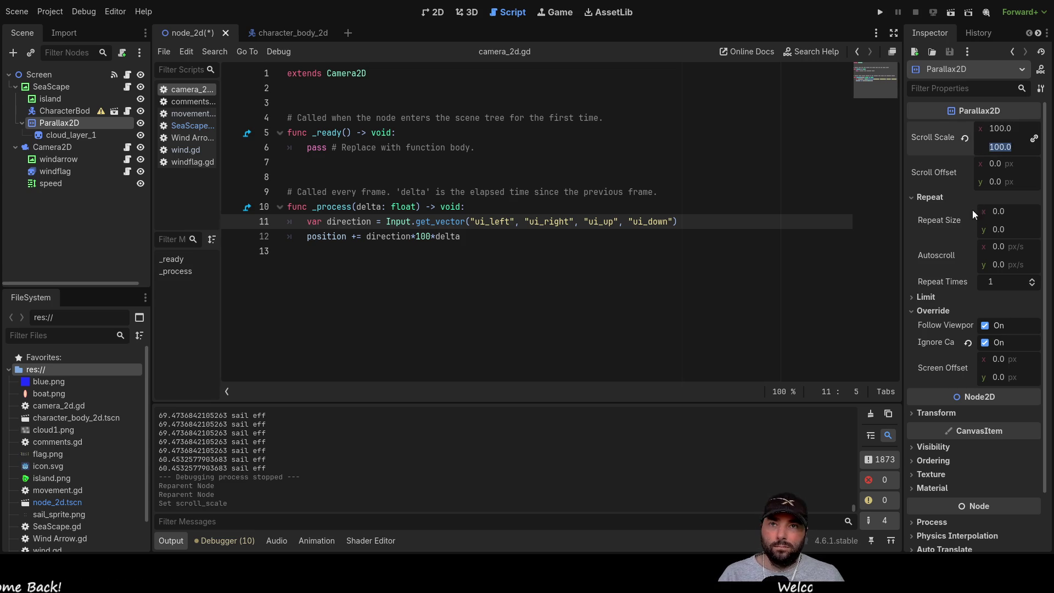
left_click(657, 292)
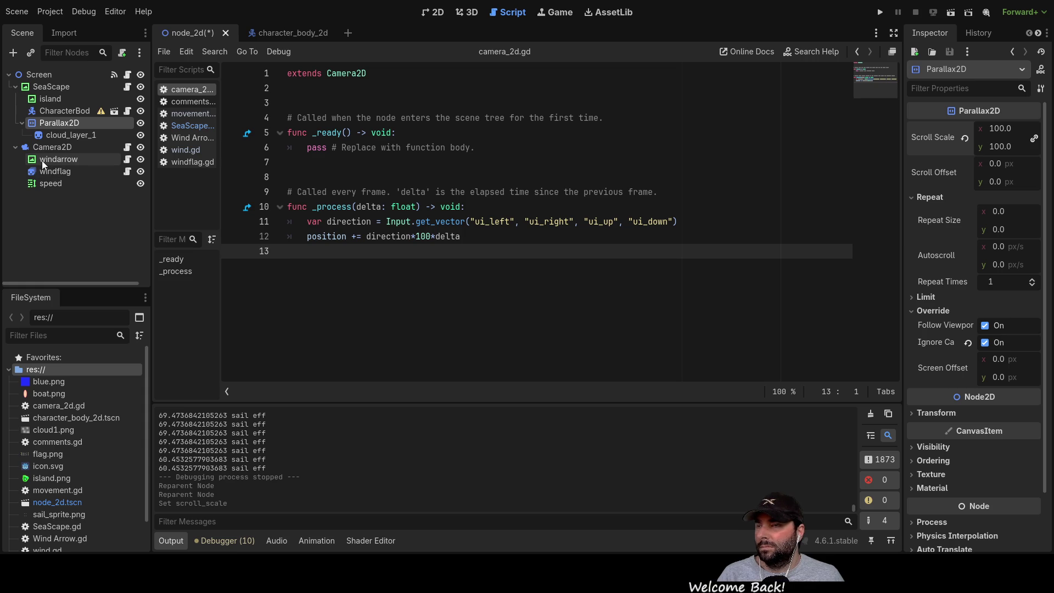
In the 2D view, drag Camera2D from the origin onto the boat at (635, 283).
left_click(434, 12)
scroll(576, 297, "down", 3)
mouse_move(706, 202)
left_mouse_down()
mouse_move(560, 116)
mouse_move(504, 104)
left_mouse_up()
left_click(417, 137)
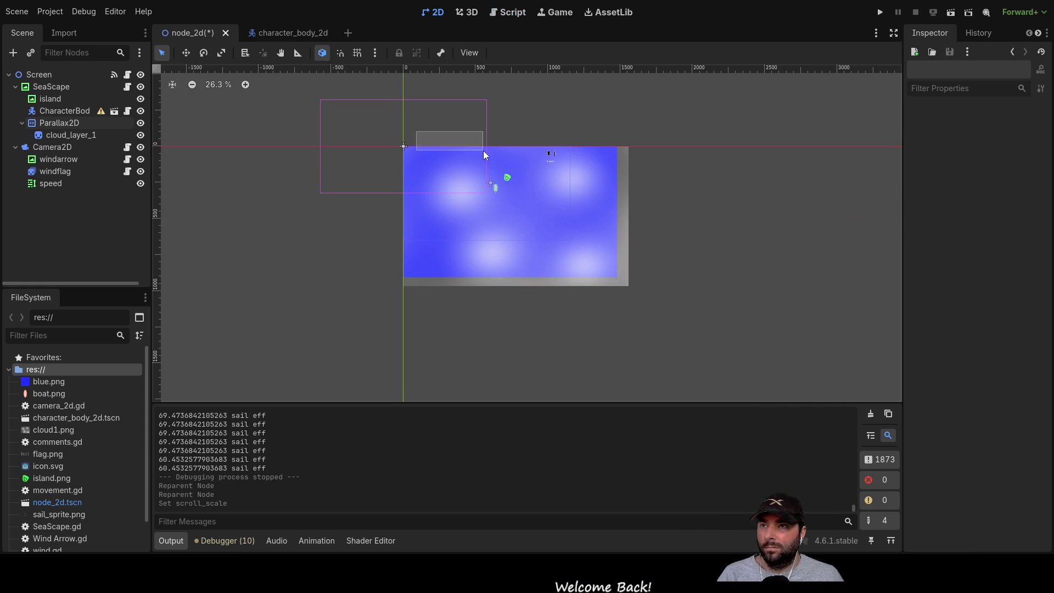
left_click(50, 148)
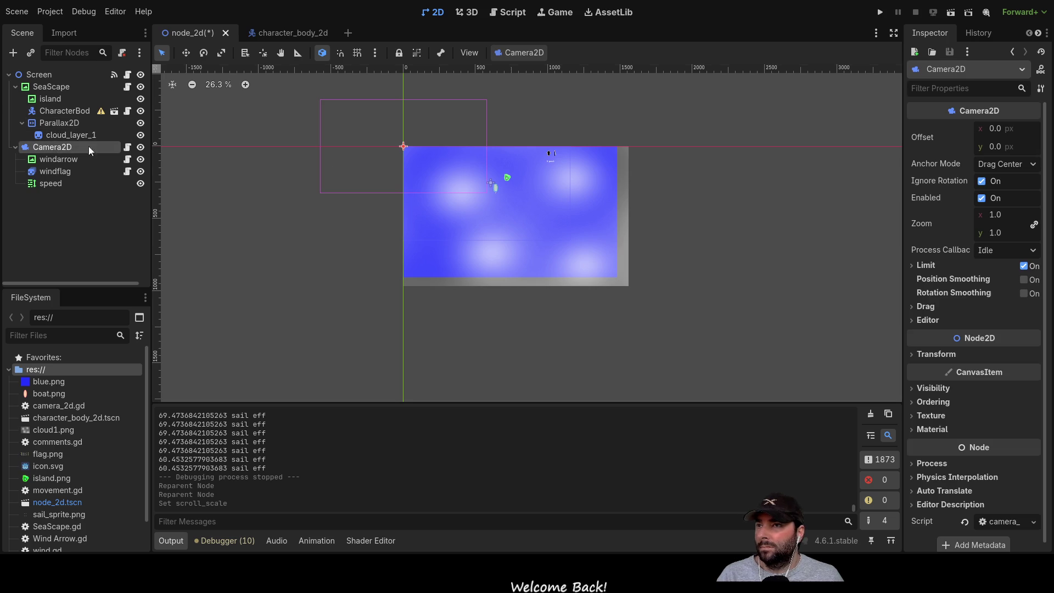
left_click(422, 124)
mouse_move(407, 143)
left_mouse_down()
mouse_move(480, 198)
mouse_move(513, 206)
mouse_move(498, 199)
left_mouse_up()
scroll(497, 192, "up", 5)
scroll(671, 291, "down", 3)
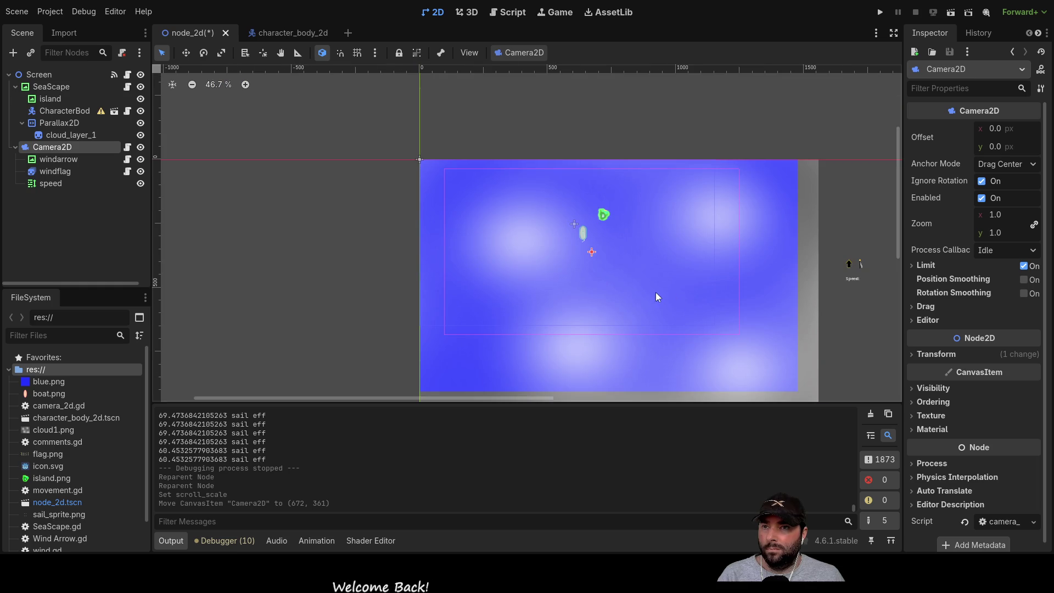
scroll(602, 252, "up", 3)
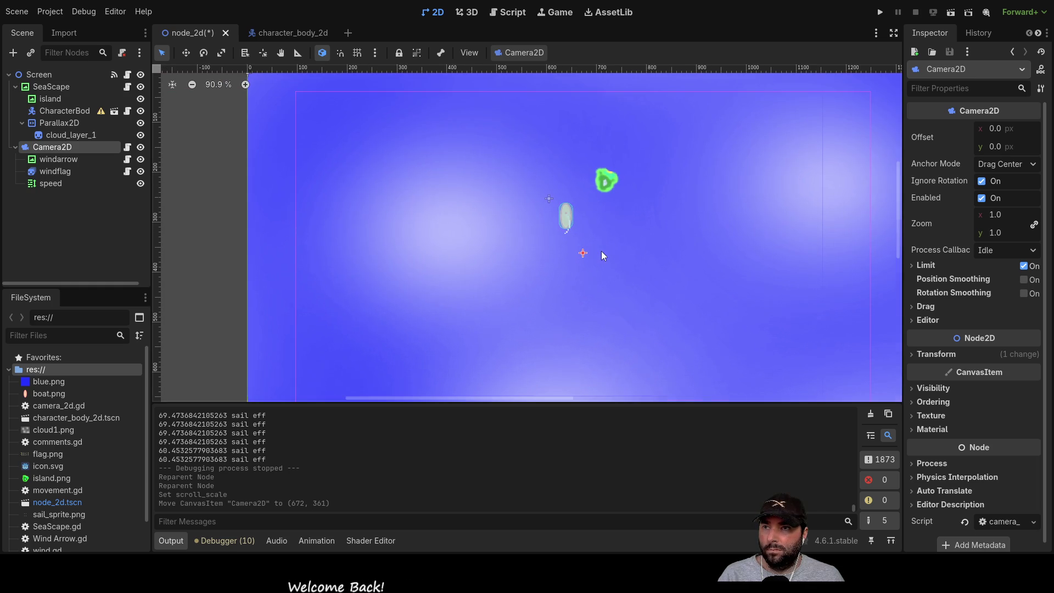
left_click_drag(585, 253, 567, 214)
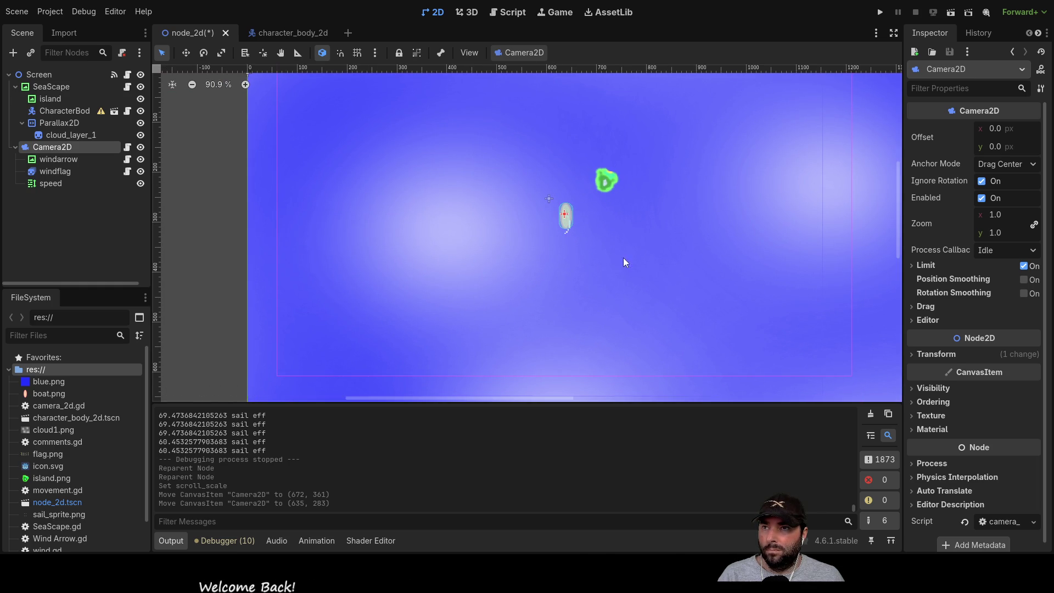
left_click(632, 259)
scroll(632, 258, "down", 3)
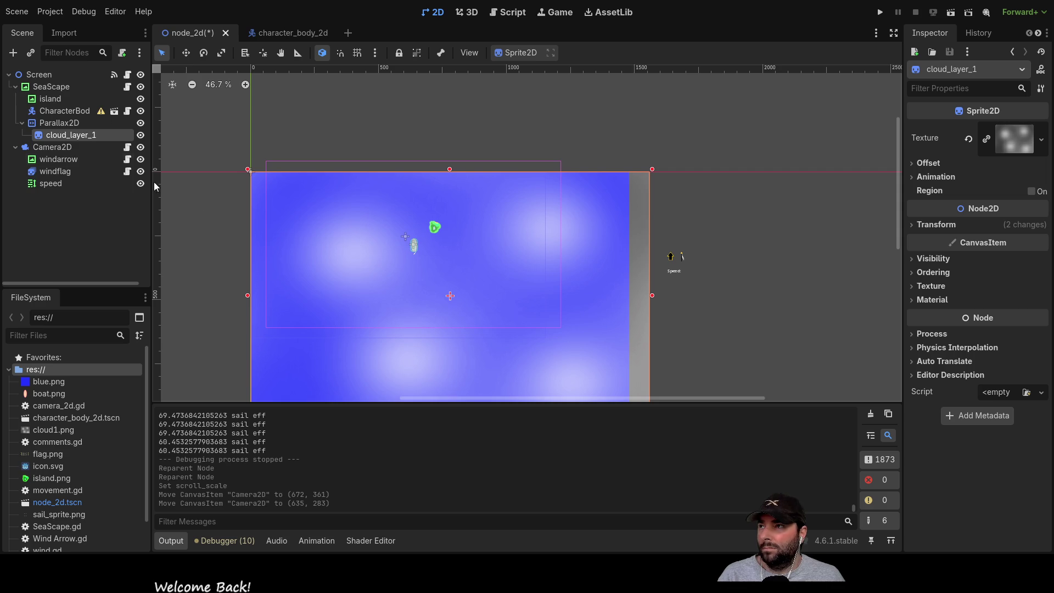
Make Camera2D a child of the CharacterBody2D boat.
left_click(38, 148)
mouse_move(34, 147)
left_mouse_down()
mouse_move(64, 136)
mouse_move(69, 112)
left_mouse_up()
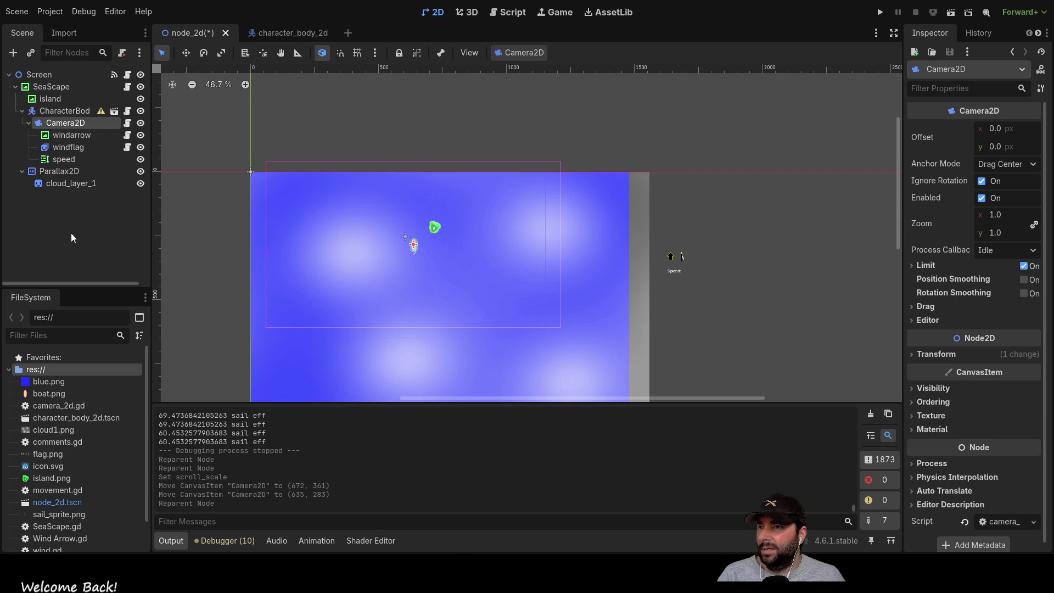
scroll(417, 245, "up", 4)
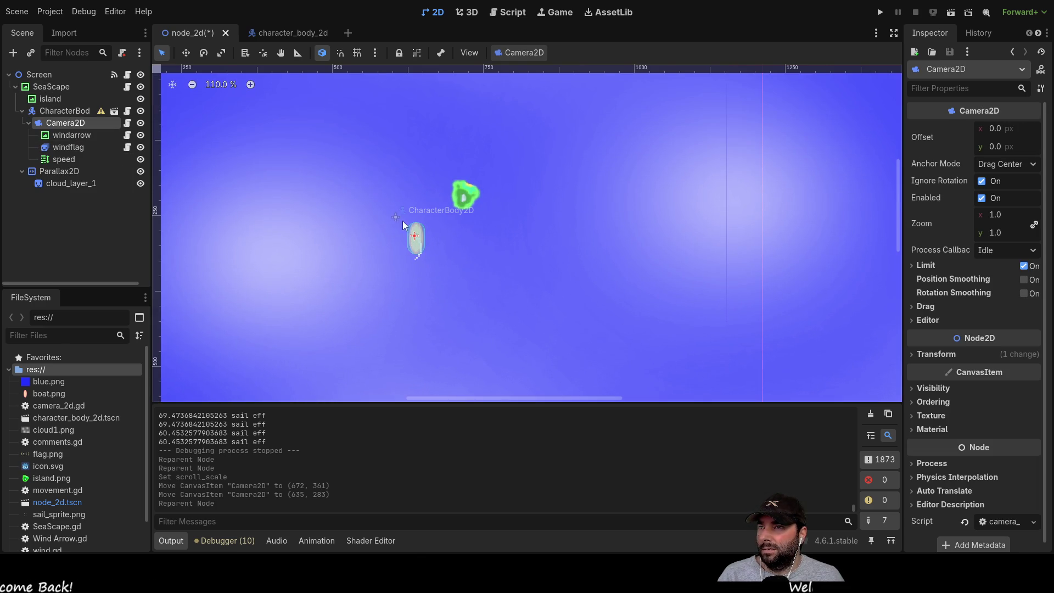
Nudge the cloud_layer_1 sprite a few pixels, ending at (779, 484).
left_click(395, 217)
left_click_drag(394, 216, 375, 241)
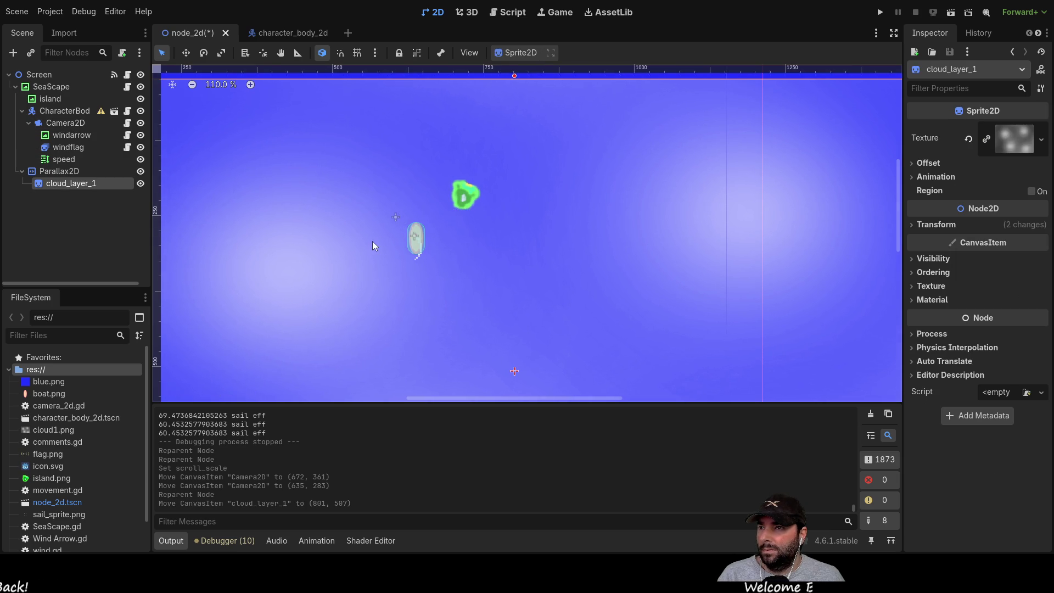
scroll(417, 242, "up", 2)
scroll(496, 272, "down", 5)
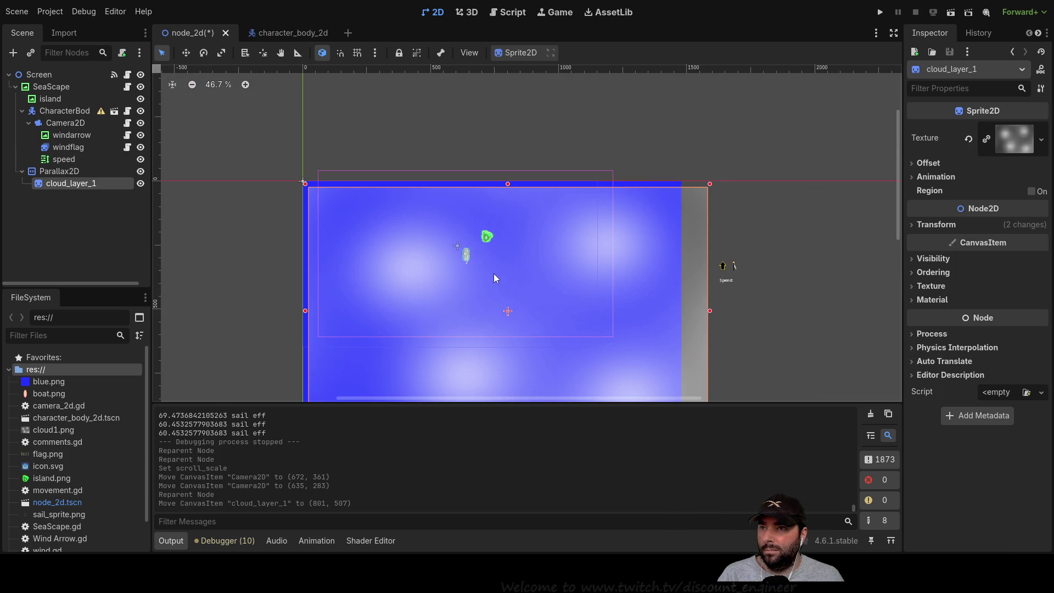
scroll(496, 275, "up", 4)
scroll(492, 272, "up", 1)
mouse_move(468, 235)
left_mouse_down()
mouse_move(485, 243)
mouse_move(443, 225)
mouse_move(437, 233)
mouse_move(455, 236)
left_mouse_up()
scroll(493, 272, "down", 15)
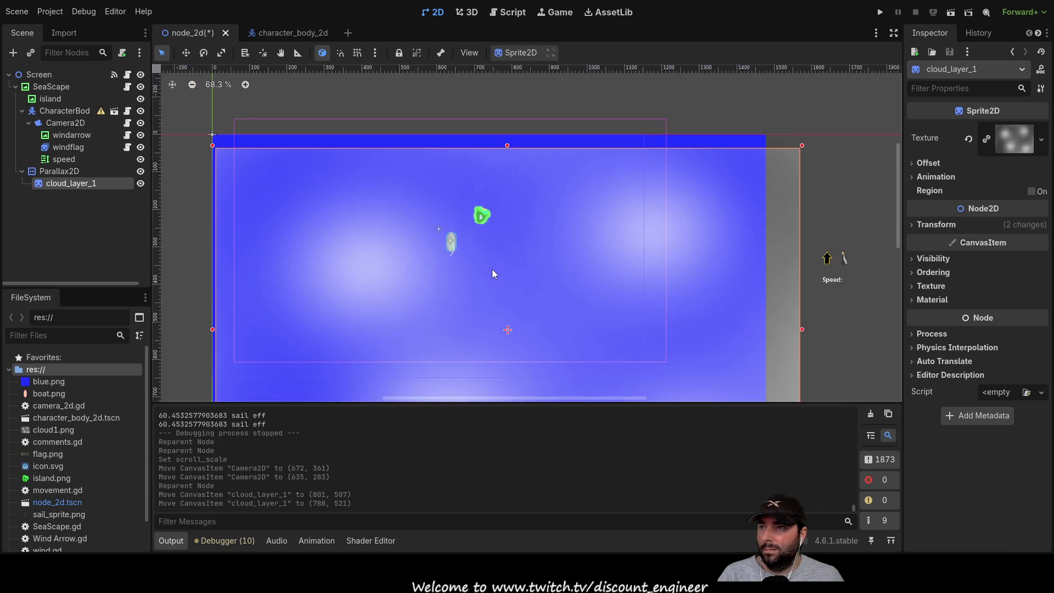
left_click_drag(496, 268, 498, 249)
scroll(381, 211, "up", 14)
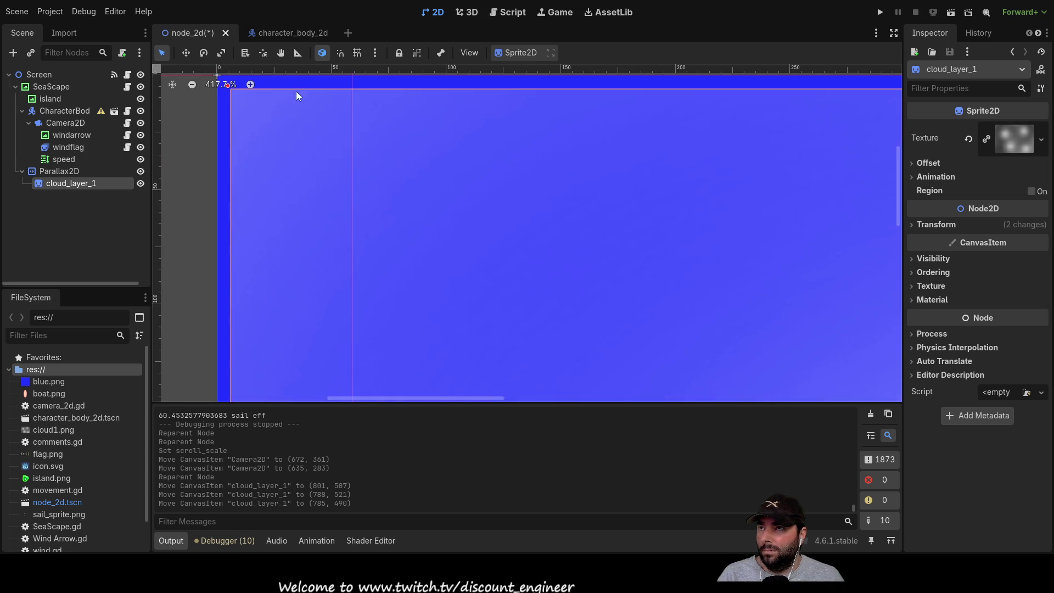
left_click_drag(434, 219, 416, 206)
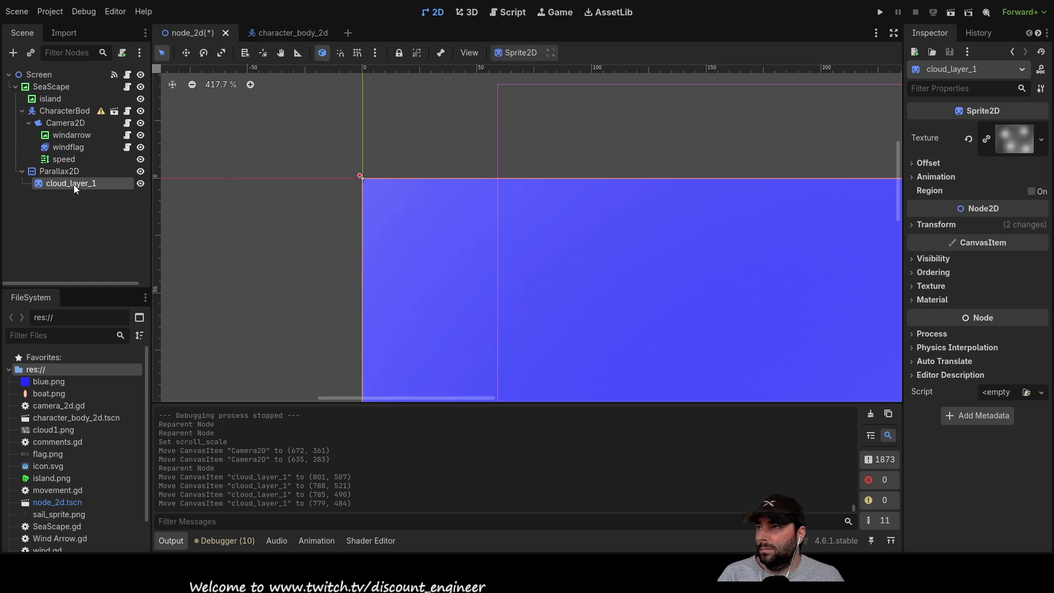
Hide cloud_layer_1 and reselect Camera2D.
left_click(140, 184)
scroll(417, 218, "down", 11)
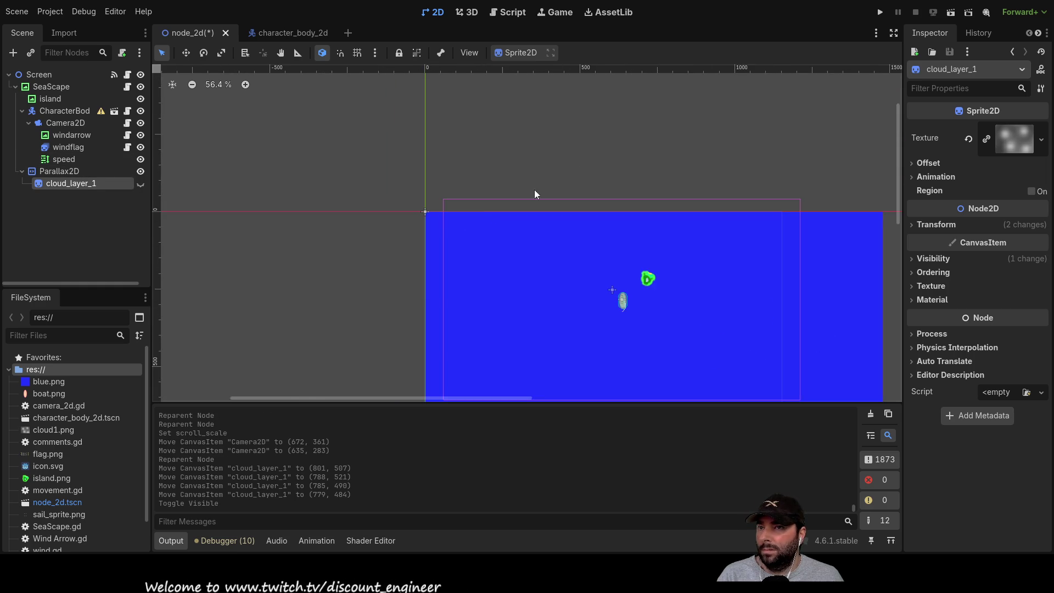
scroll(507, 206, "right", 6)
scroll(462, 111, "down", 3)
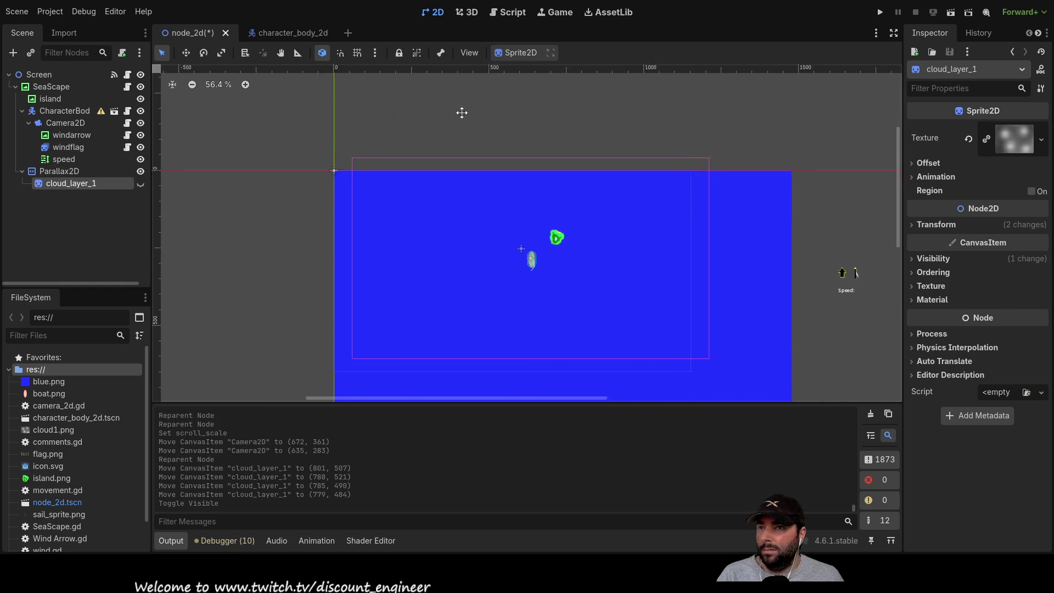
left_click(55, 122)
scroll(445, 225, "up", 10)
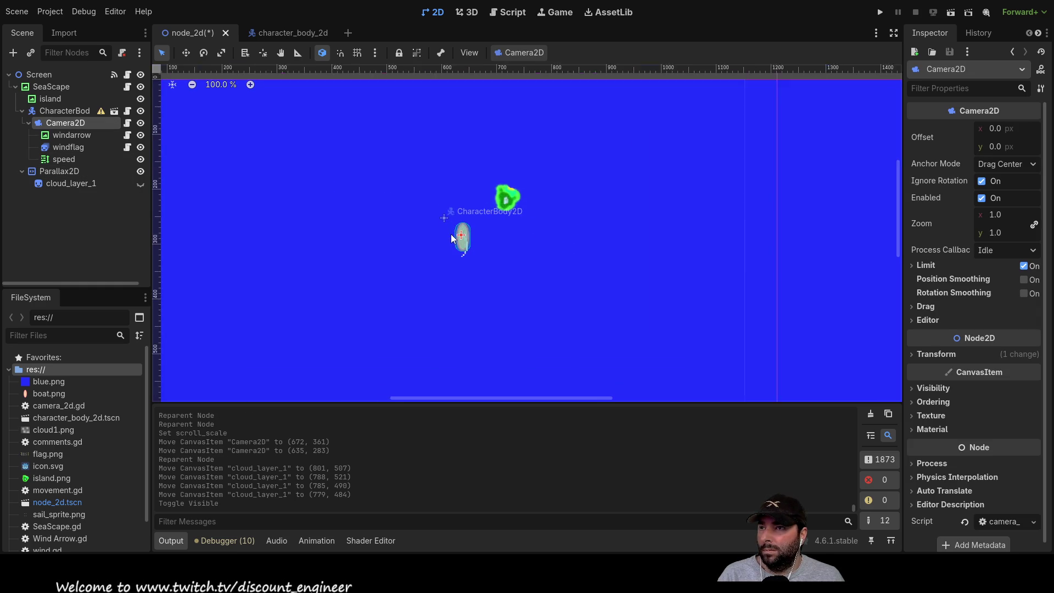
Drag Camera2D beside the boat to about (-36, 74).
left_click(437, 206)
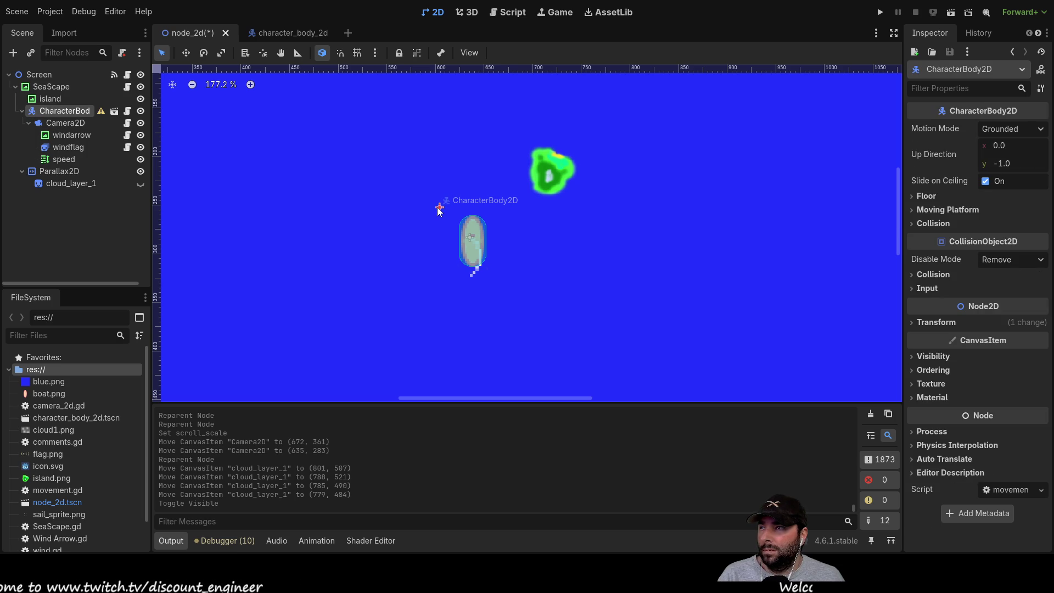
left_click(61, 123)
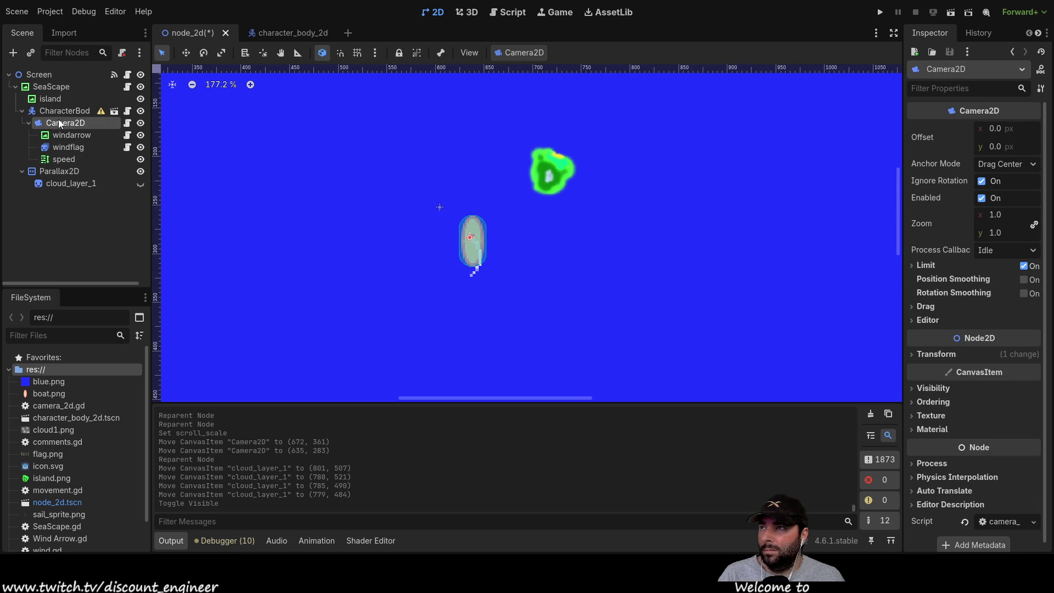
scroll(511, 266, "down", 15)
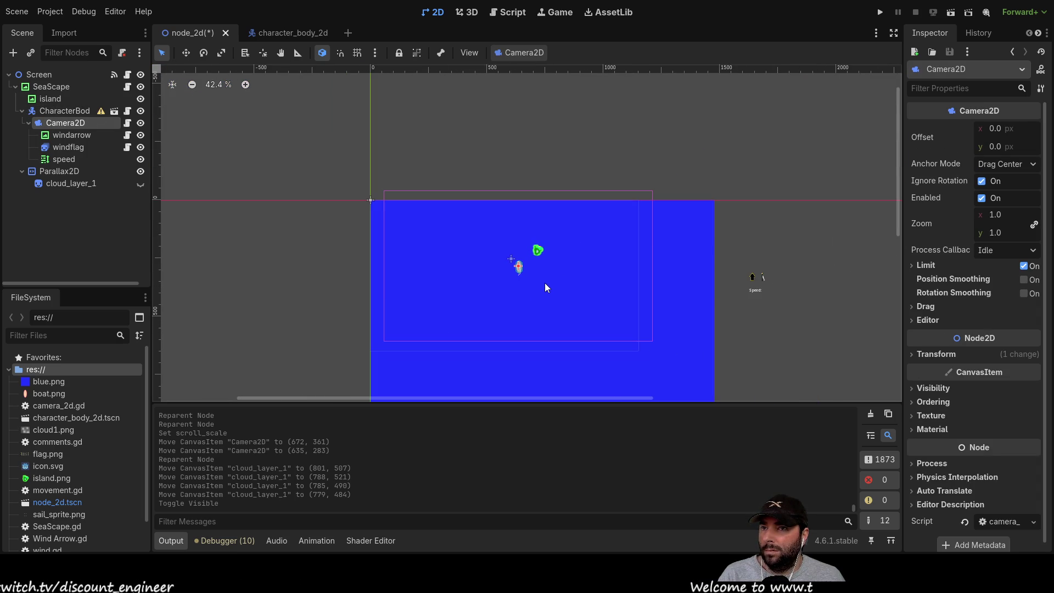
scroll(545, 287, "up", 7)
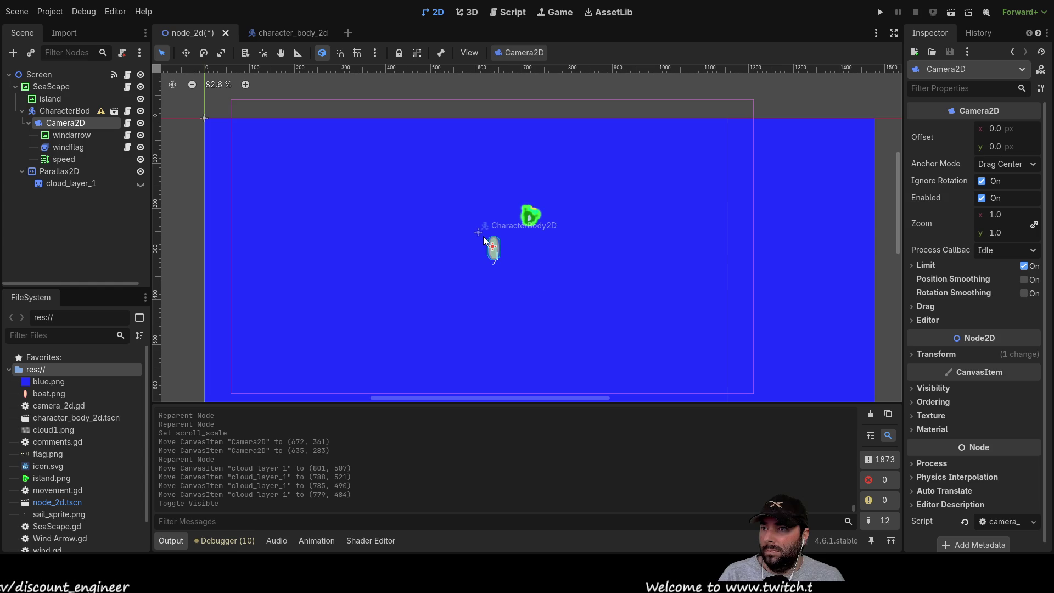
scroll(497, 256, "up", 17)
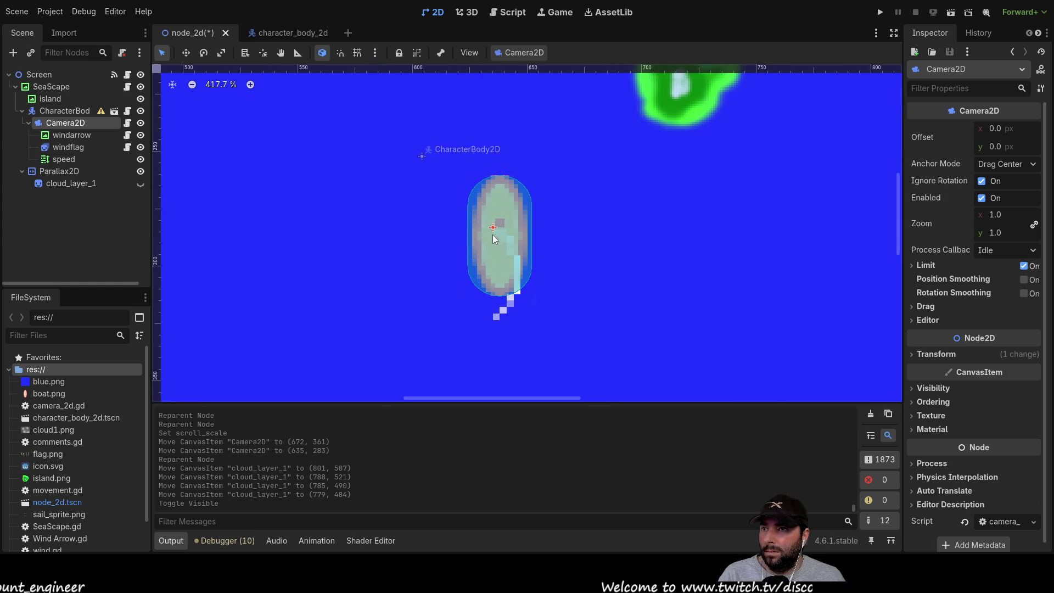
left_click_drag(492, 226, 466, 240)
scroll(399, 272, "down", 20)
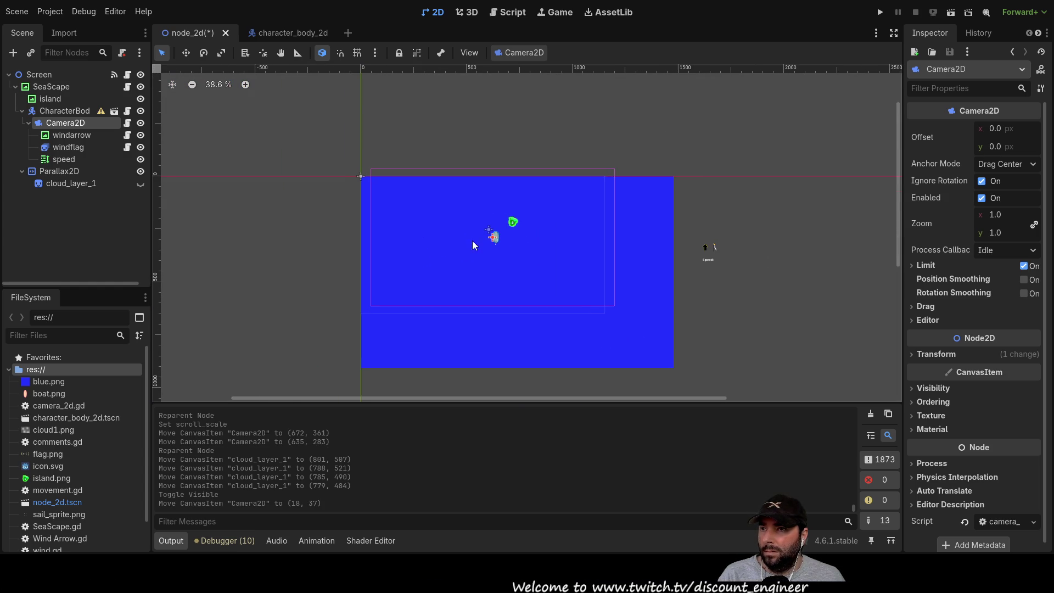
left_click_drag(492, 237, 482, 246)
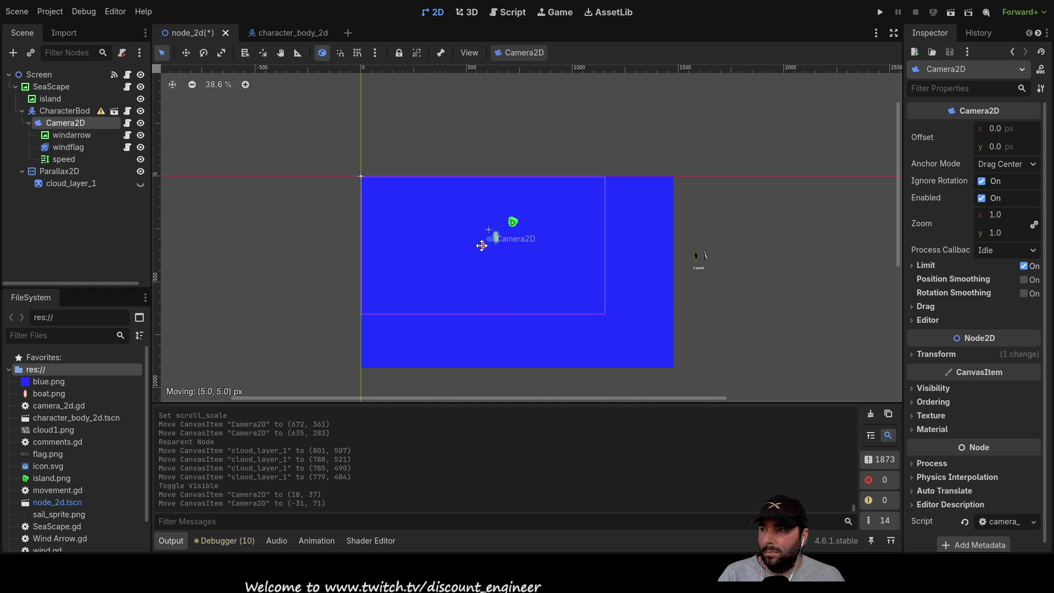
left_click_drag(482, 244, 481, 245)
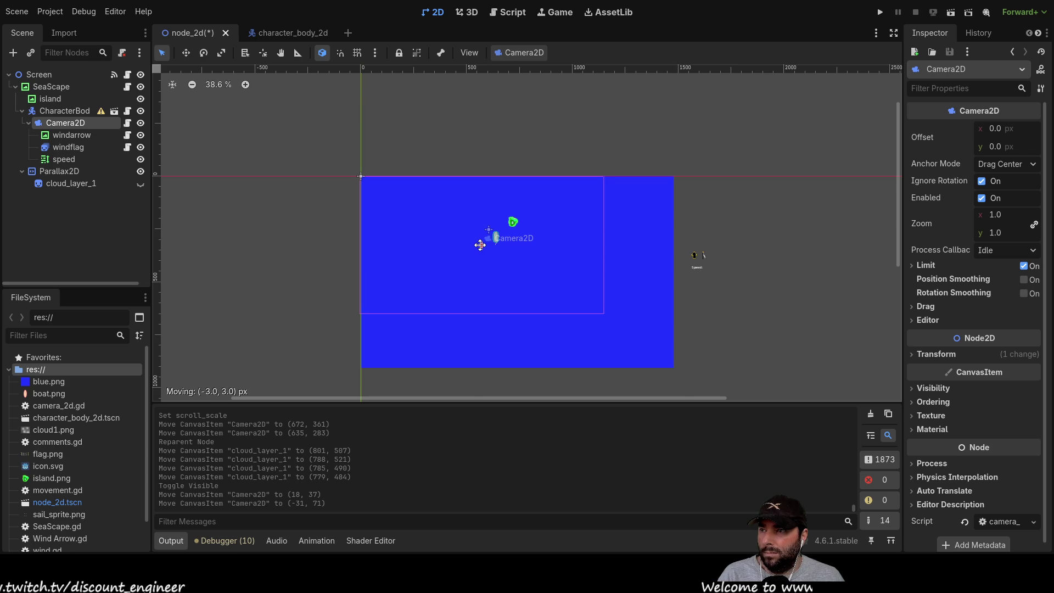
left_click_drag(479, 245, 479, 245)
Fine-tune Camera2D to rest exactly at (-36, 74), then select the boat.
scroll(385, 198, "up", 3)
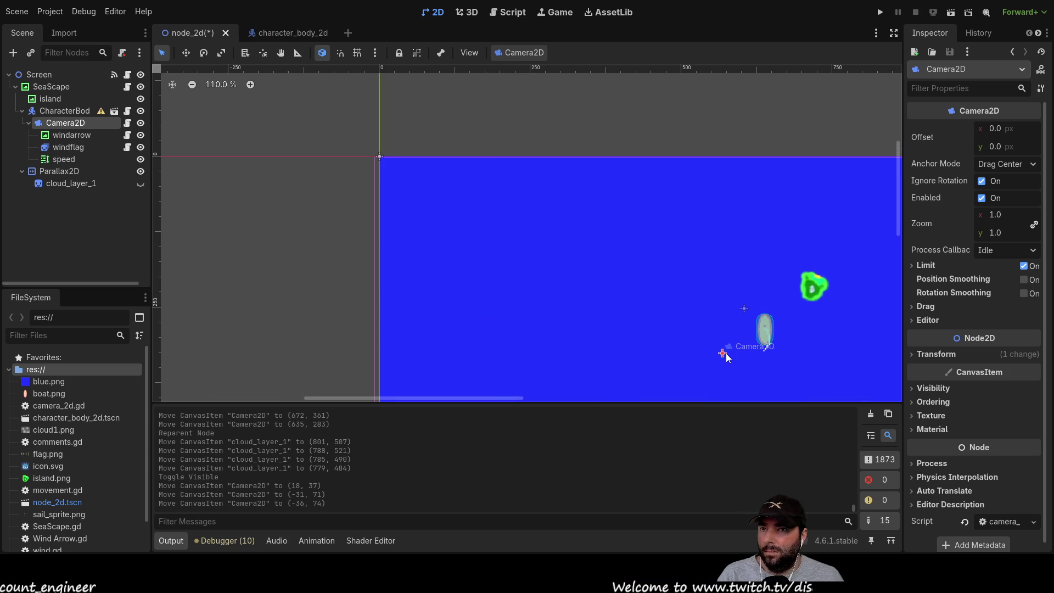
left_click_drag(723, 353, 727, 356)
left_click_drag(727, 353, 722, 352)
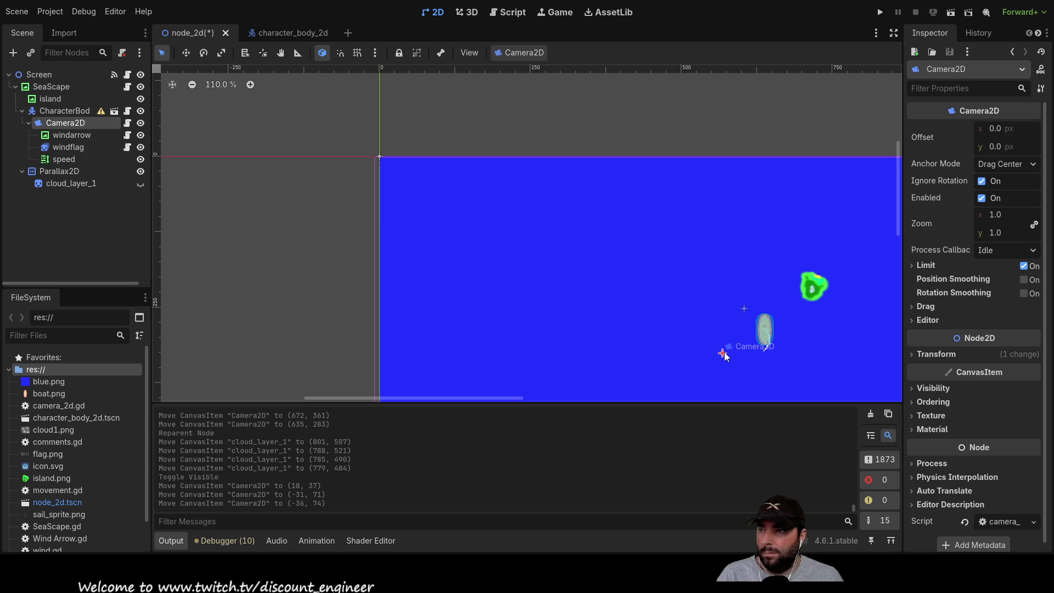
left_click_drag(721, 353, 721, 352)
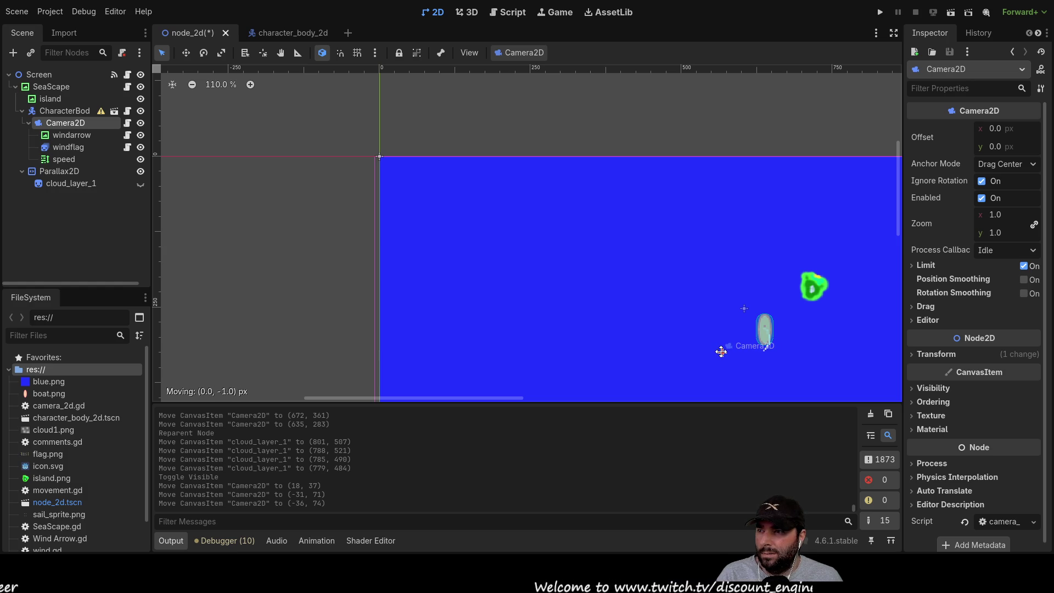
left_click_drag(722, 352, 721, 352)
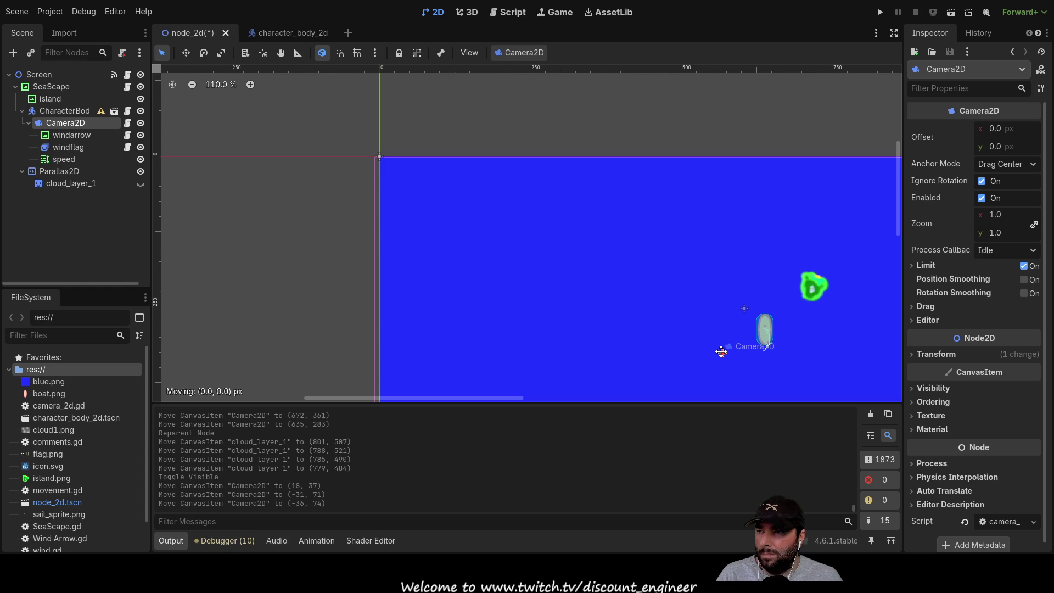
left_click_drag(722, 352, 722, 352)
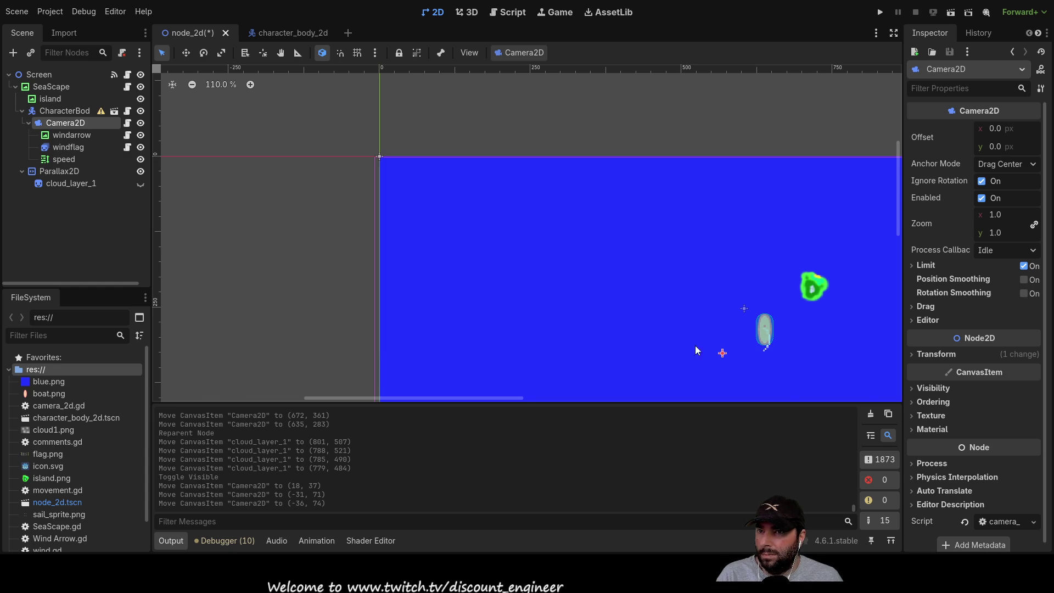
scroll(539, 280, "down", 9)
scroll(598, 248, "up", 11)
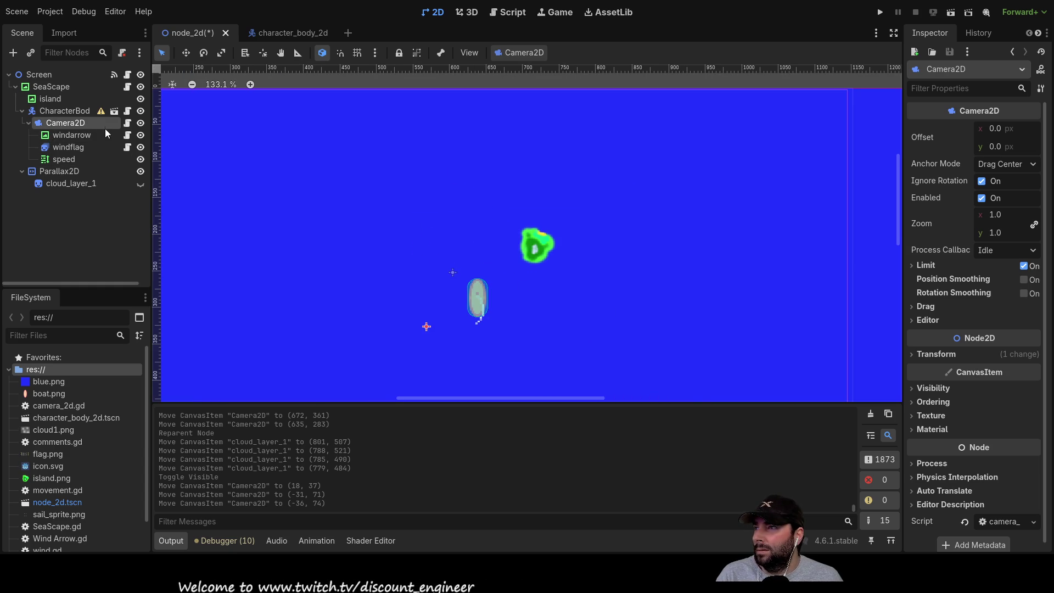
left_click(61, 112)
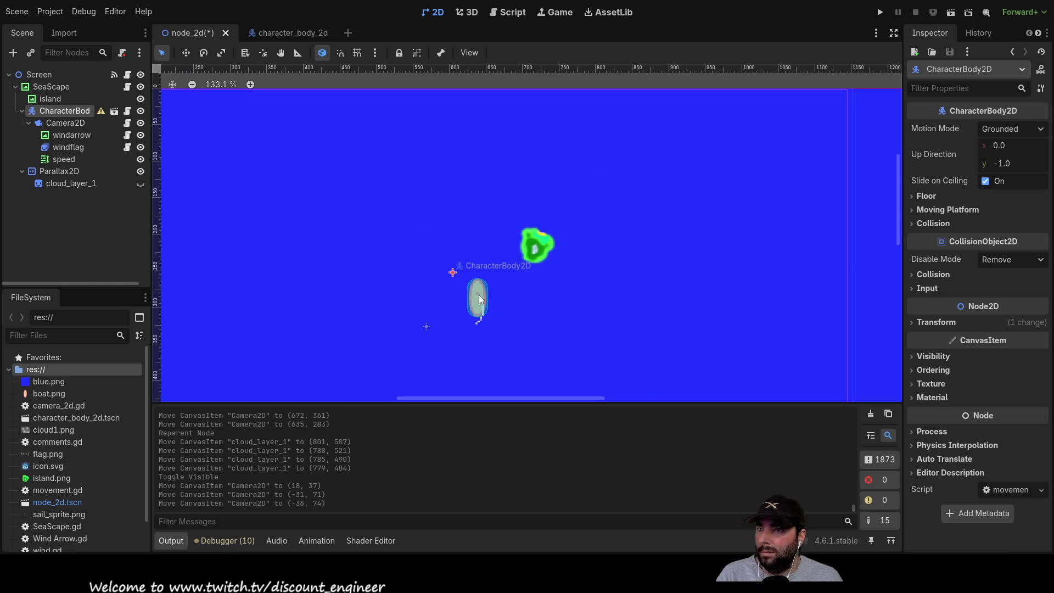
Move the CharacterBody2D boat to (612, 252) on the ocean.
mouse_move(480, 300)
left_mouse_down()
mouse_move(460, 297)
mouse_move(508, 294)
mouse_move(494, 184)
mouse_move(470, 241)
mouse_move(402, 302)
mouse_move(525, 302)
mouse_move(483, 278)
mouse_move(544, 298)
mouse_move(519, 296)
left_mouse_up()
scroll(523, 299, "down", 5)
scroll(523, 298, "up", 4)
scroll(532, 297, "down", 3)
scroll(505, 248, "down", 1)
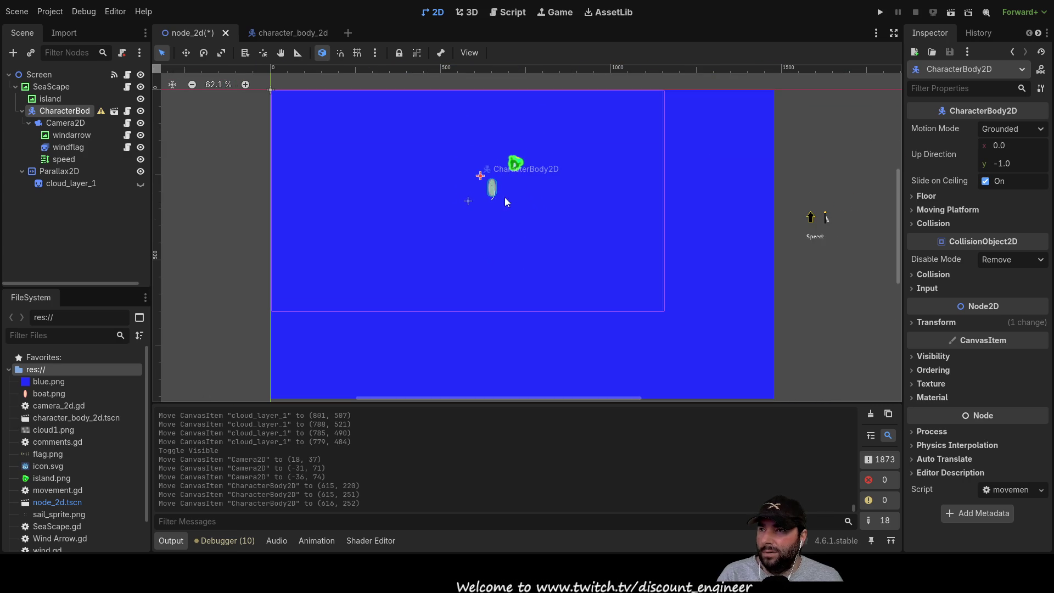
scroll(505, 209, "up", 2)
scroll(513, 208, "down", 1)
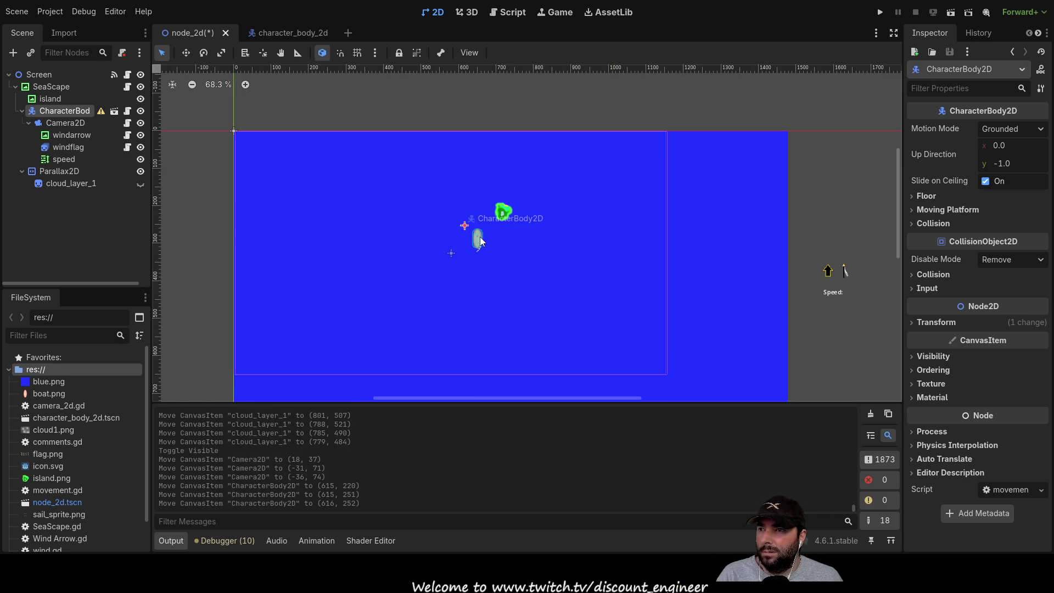
mouse_move(476, 244)
left_mouse_down()
mouse_move(464, 241)
mouse_move(477, 236)
left_mouse_up()
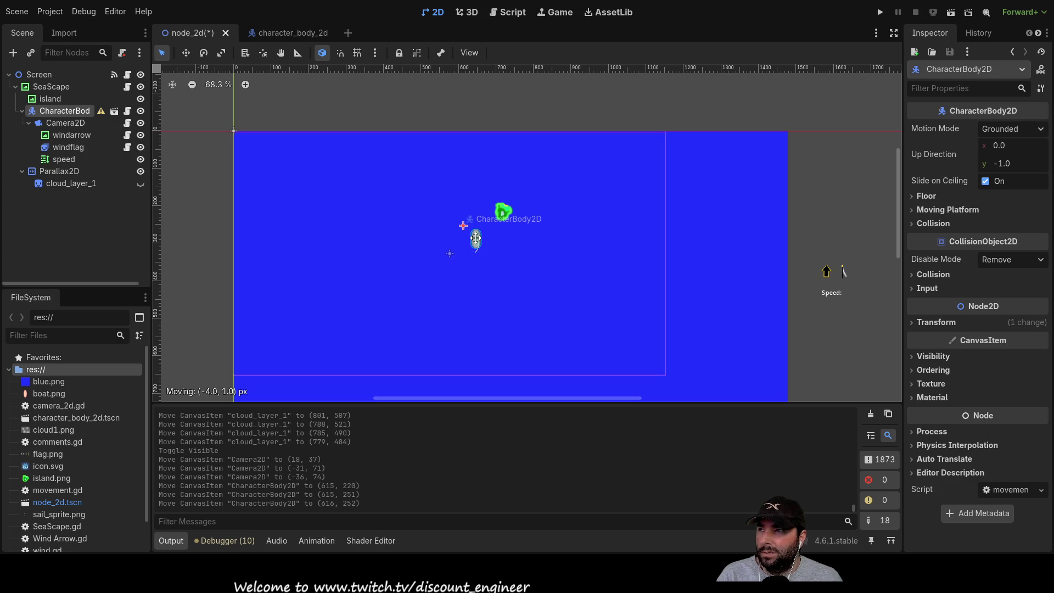
left_click_drag(476, 238, 476, 238)
Drag Camera2D onto the boat's centre at (34, 29).
left_click(64, 123)
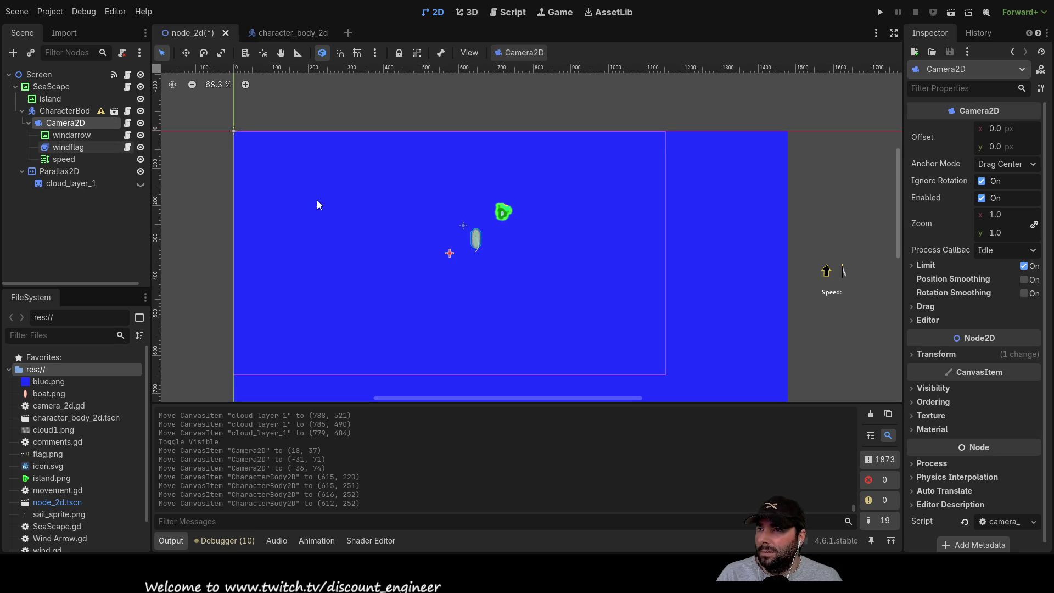
scroll(472, 265, "up", 3)
left_click_drag(420, 246, 487, 202)
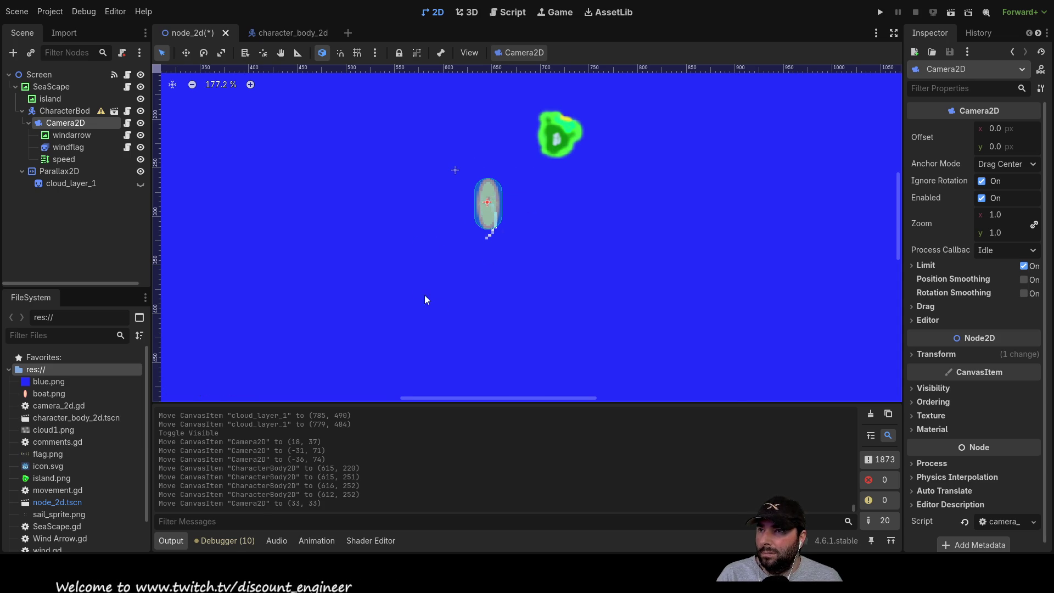
scroll(423, 288, "down", 2)
scroll(474, 229, "up", 5)
left_click_drag(577, 162, 577, 260)
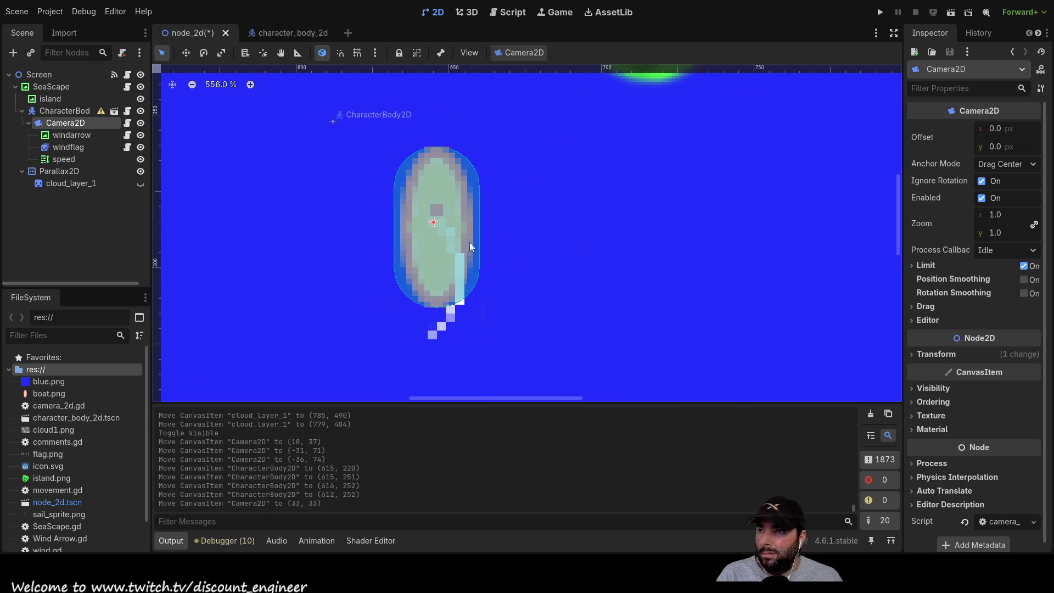
left_click_drag(434, 223, 436, 210)
Check the placement by selecting and deselecting the CharacterBody2D boat.
left_click(439, 231)
scroll(549, 332, "down", 13)
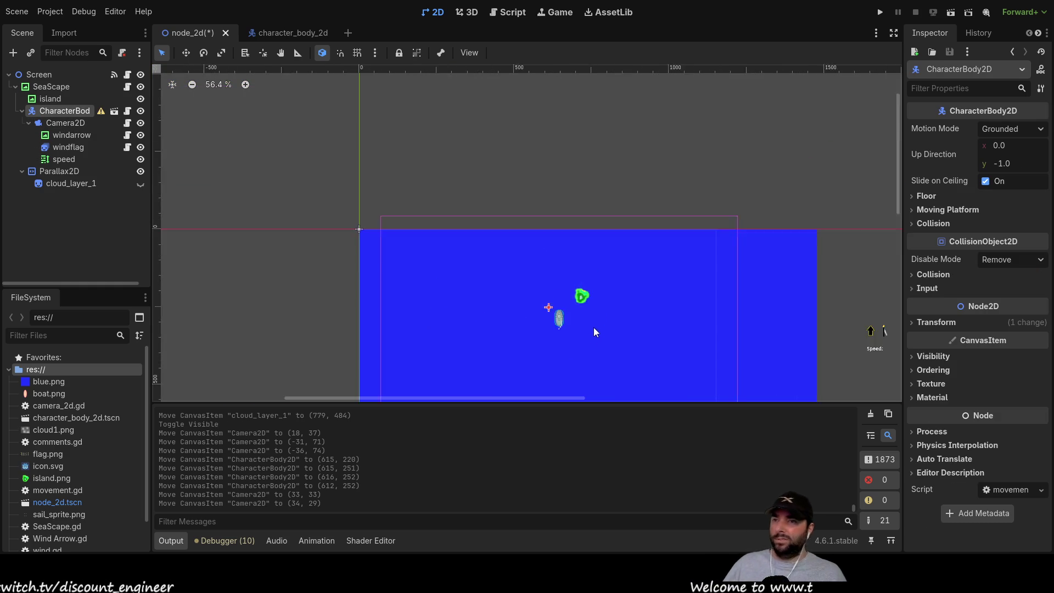
scroll(648, 227, "down", 1)
left_click(680, 193)
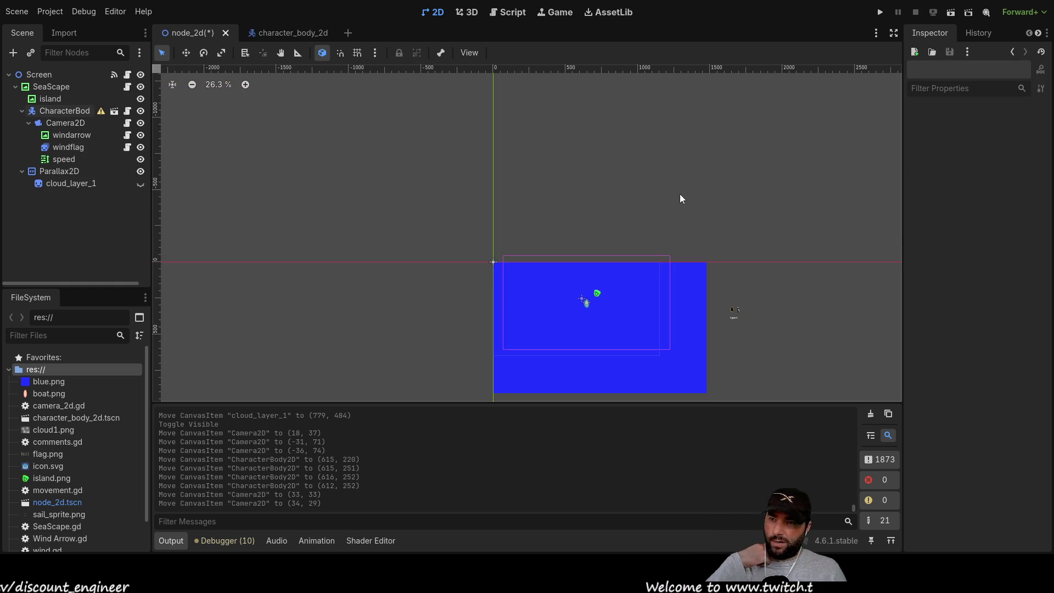
scroll(549, 276, "up", 9)
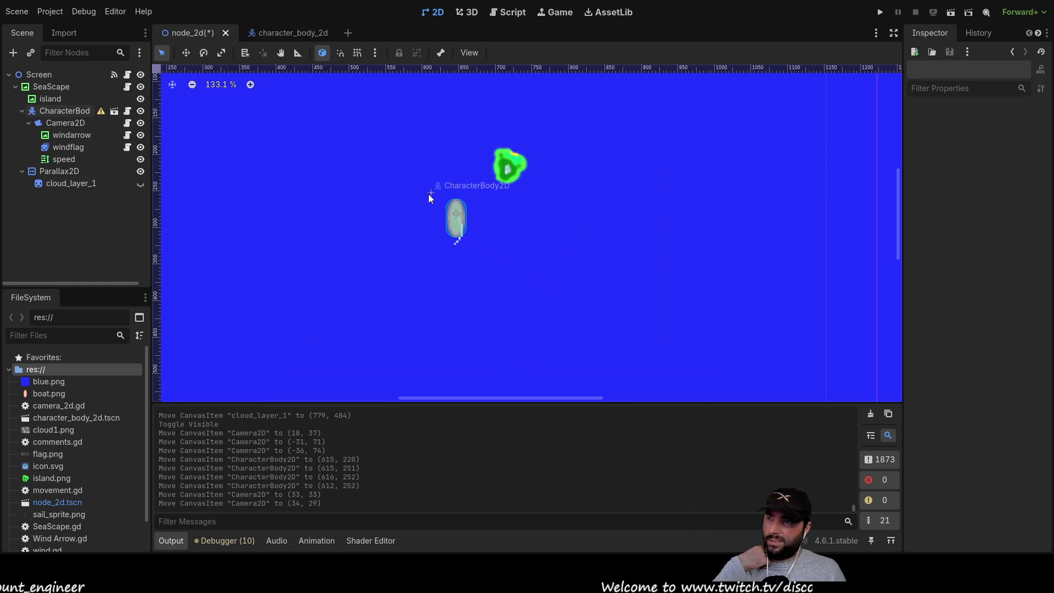
left_click(430, 195)
scroll(522, 269, "down", 8)
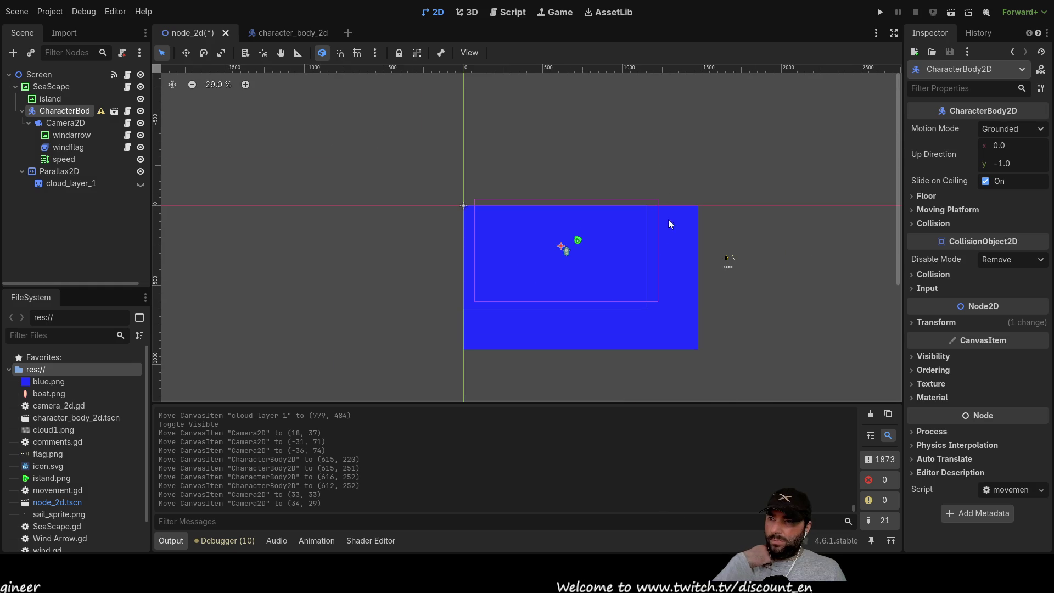
left_click(651, 181)
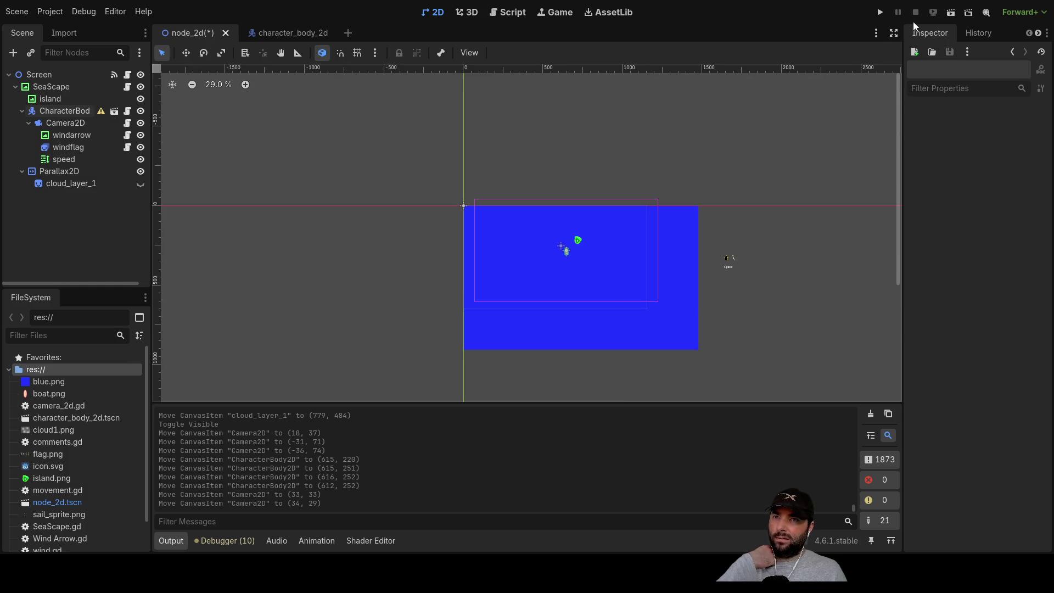
Save and test-run the game with the camera on the boat, then stop it.
left_click(880, 13)
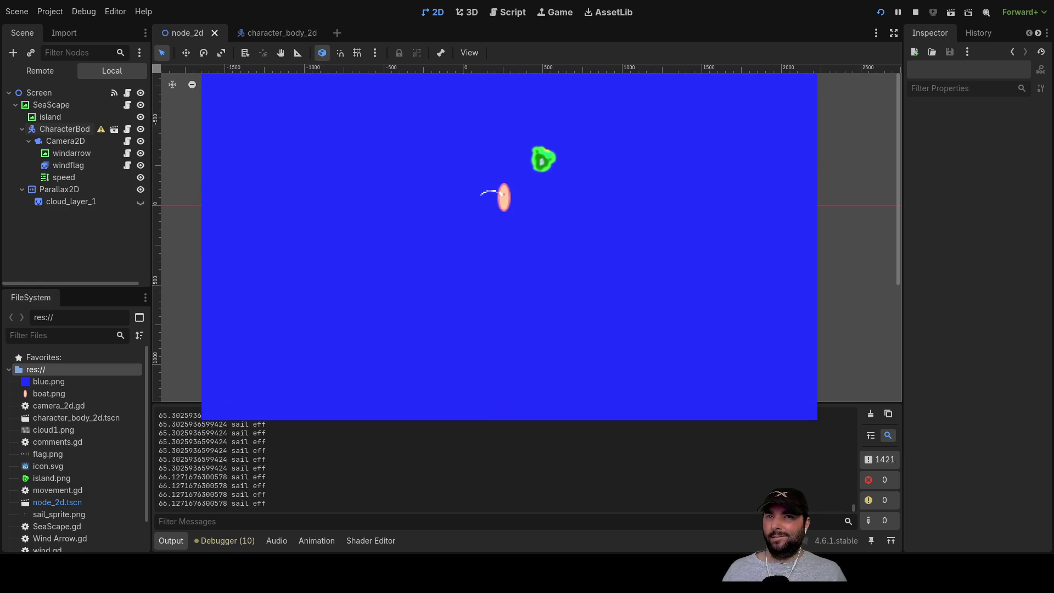
left_click(915, 13)
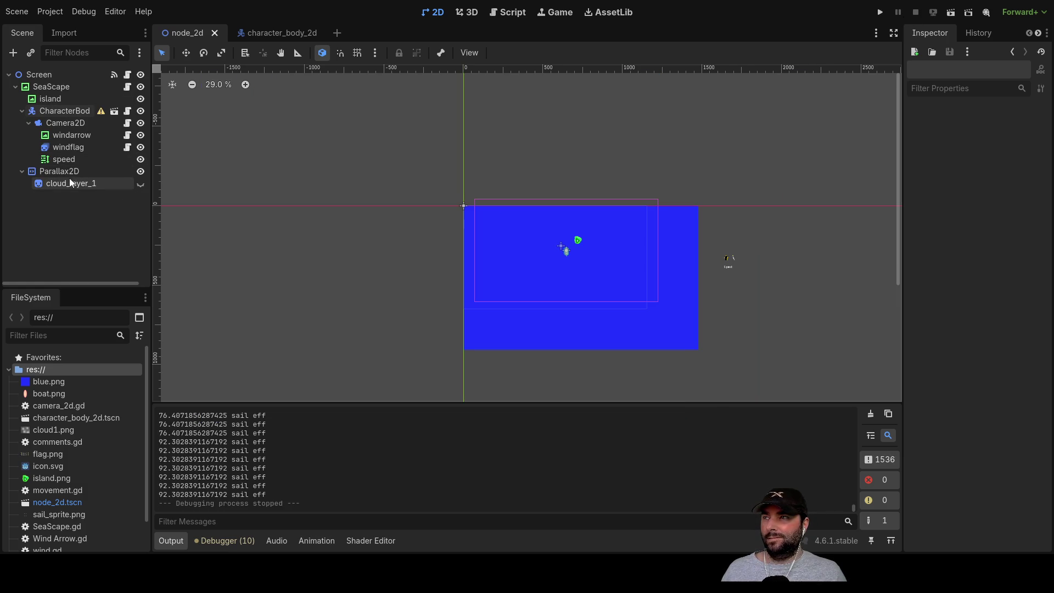
left_click(48, 175)
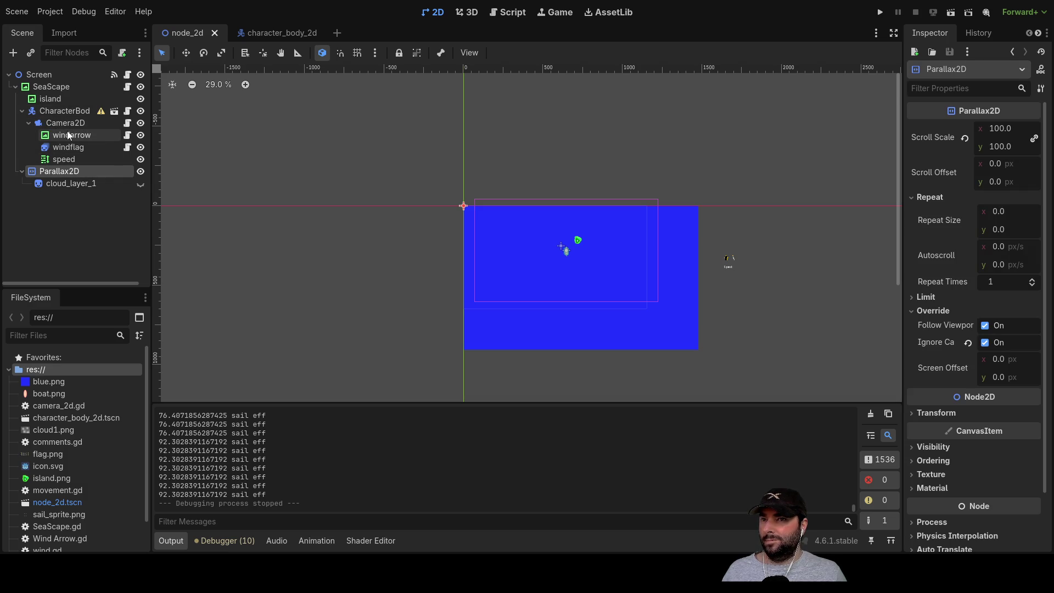
Raise the wind arrow up to the top edge of the camera rectangle.
left_click(66, 137)
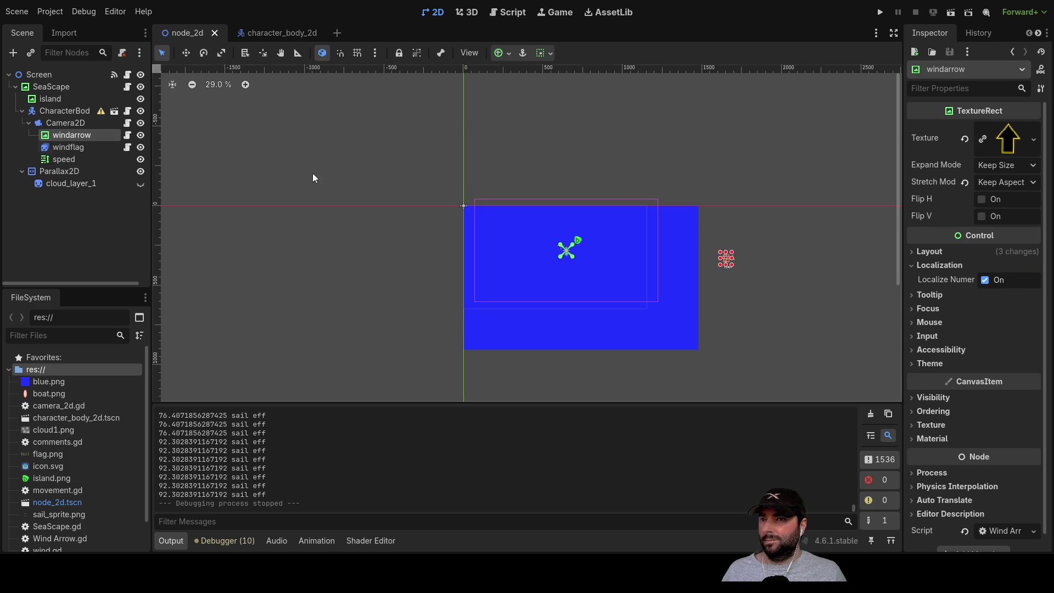
scroll(728, 244, "up", 8)
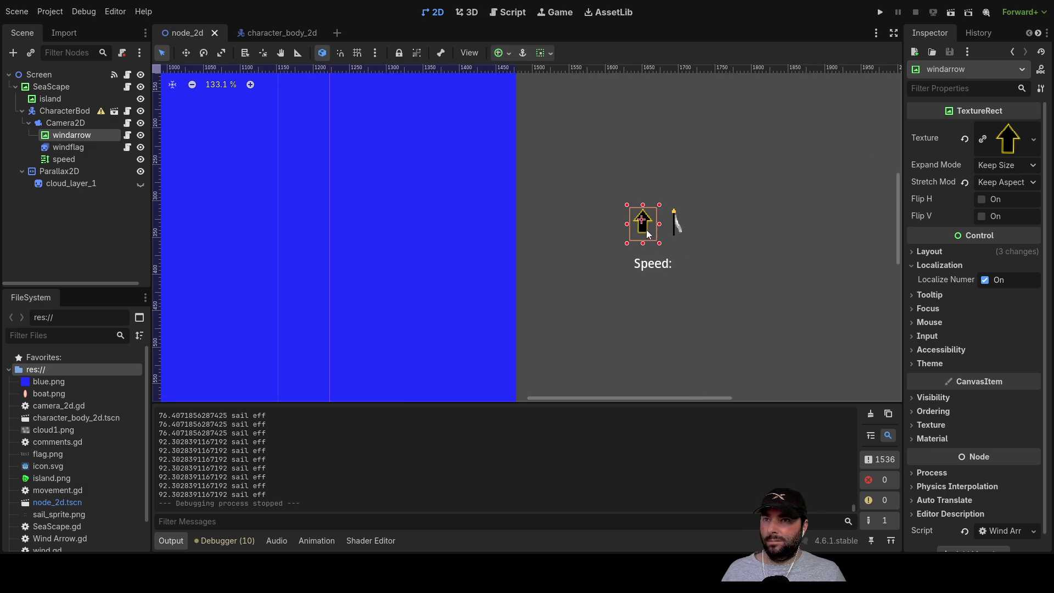
mouse_move(646, 233)
left_mouse_down()
mouse_move(410, 197)
mouse_move(660, 237)
mouse_move(726, 287)
mouse_move(611, 233)
mouse_move(579, 174)
left_mouse_up()
scroll(660, 238, "down", 2)
scroll(593, 203, "down", 3)
scroll(611, 195, "up", 4)
scroll(611, 195, "up", 3)
mouse_move(510, 229)
left_mouse_down()
mouse_move(528, 219)
mouse_move(546, 168)
mouse_move(537, 164)
left_mouse_up()
Move the Speed label up and left, and the wind flag up beside the arrow.
scroll(612, 281, "down", 2)
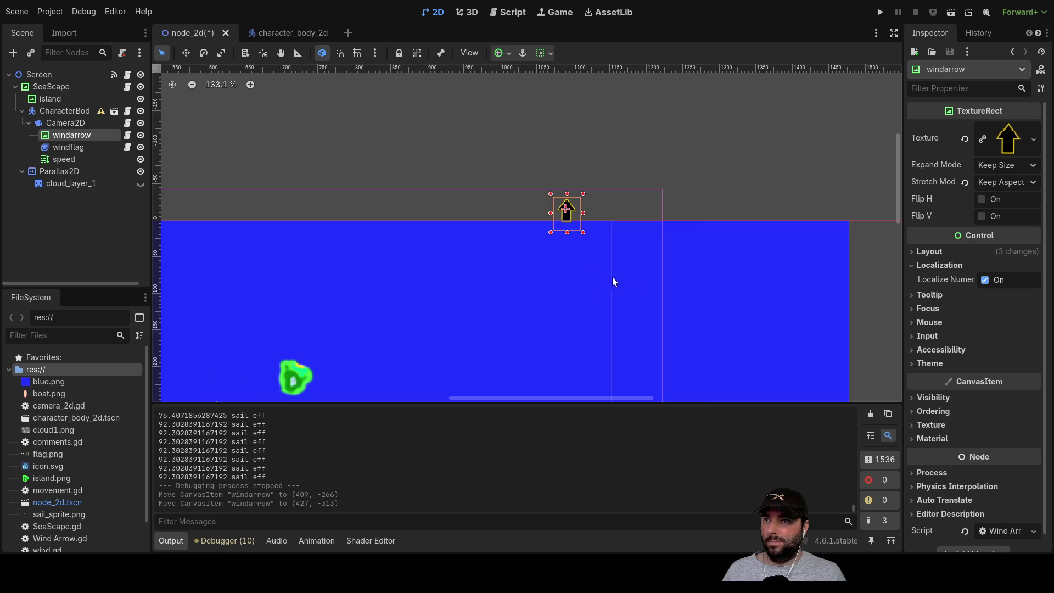
scroll(612, 281, "down", 4)
scroll(612, 281, "right", 4)
scroll(612, 281, "down", 1)
mouse_move(725, 291)
left_mouse_down()
mouse_move(692, 254)
mouse_move(596, 219)
mouse_move(595, 273)
mouse_move(562, 228)
mouse_move(600, 223)
left_mouse_up()
scroll(596, 247, "down", 1)
scroll(515, 191, "right", 5)
scroll(516, 191, "down", 1)
left_click(695, 293)
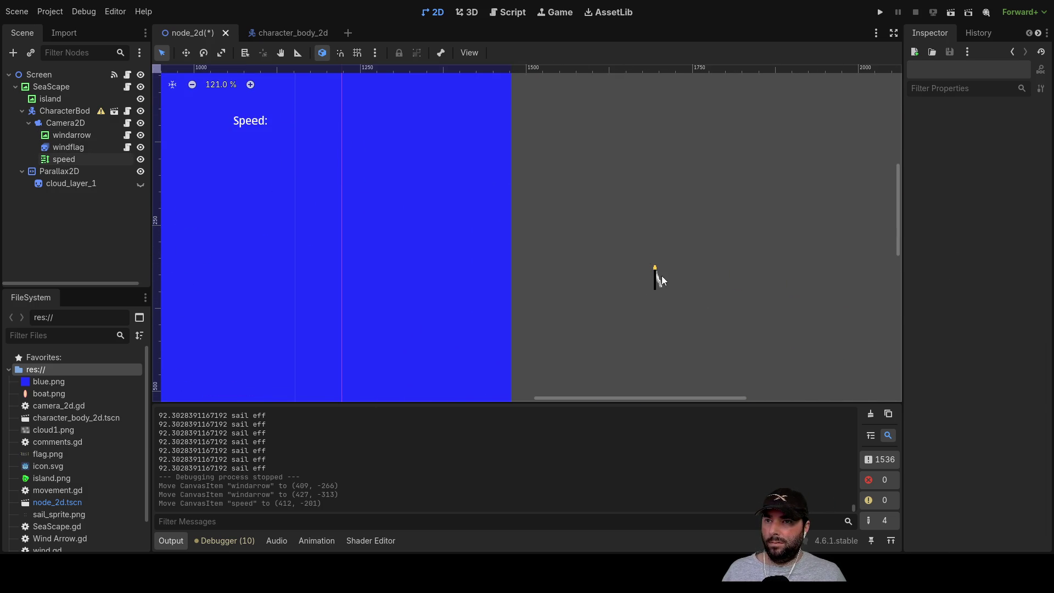
mouse_move(657, 281)
left_mouse_down()
mouse_move(535, 211)
mouse_move(610, 269)
mouse_move(517, 185)
left_mouse_up()
scroll(549, 231, "left", 5)
scroll(549, 231, "up", 3)
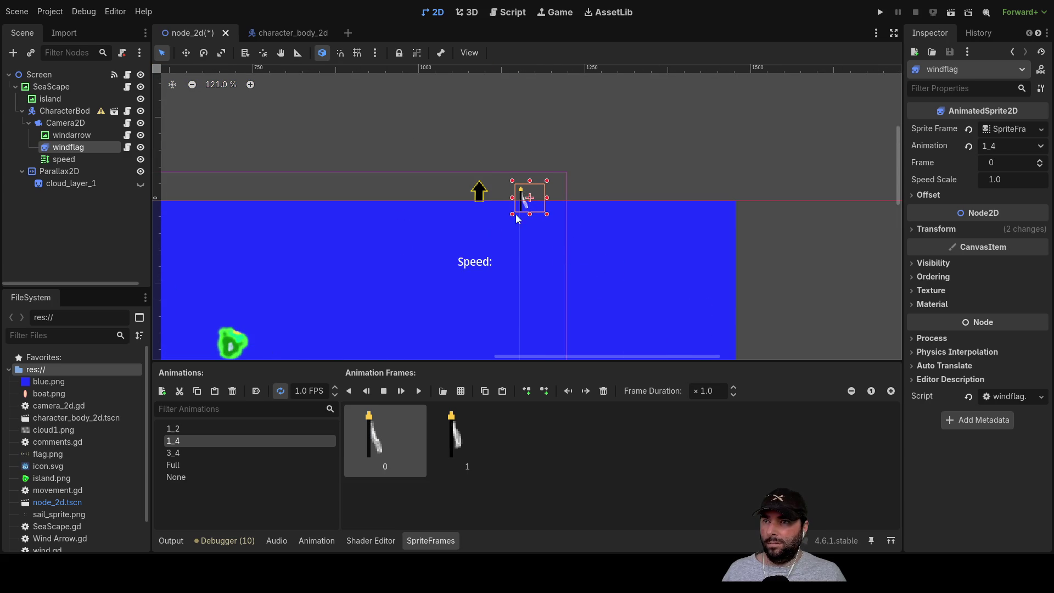
Select the SeaScape background and run the game to check the HUD layout.
left_click(337, 279)
scroll(324, 269, "down", 5)
scroll(555, 262, "left", 2)
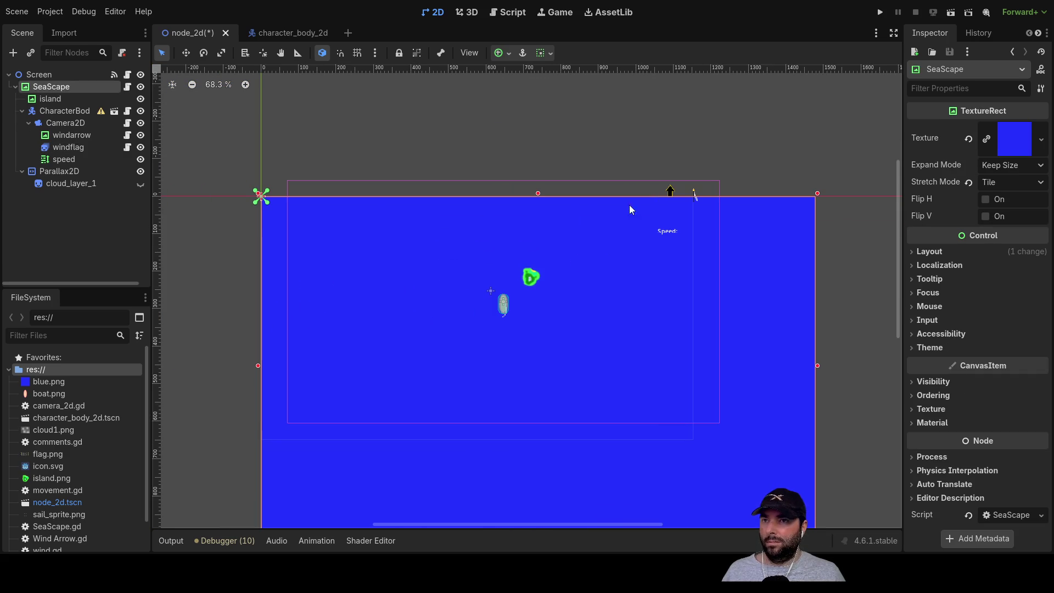
left_click(881, 13)
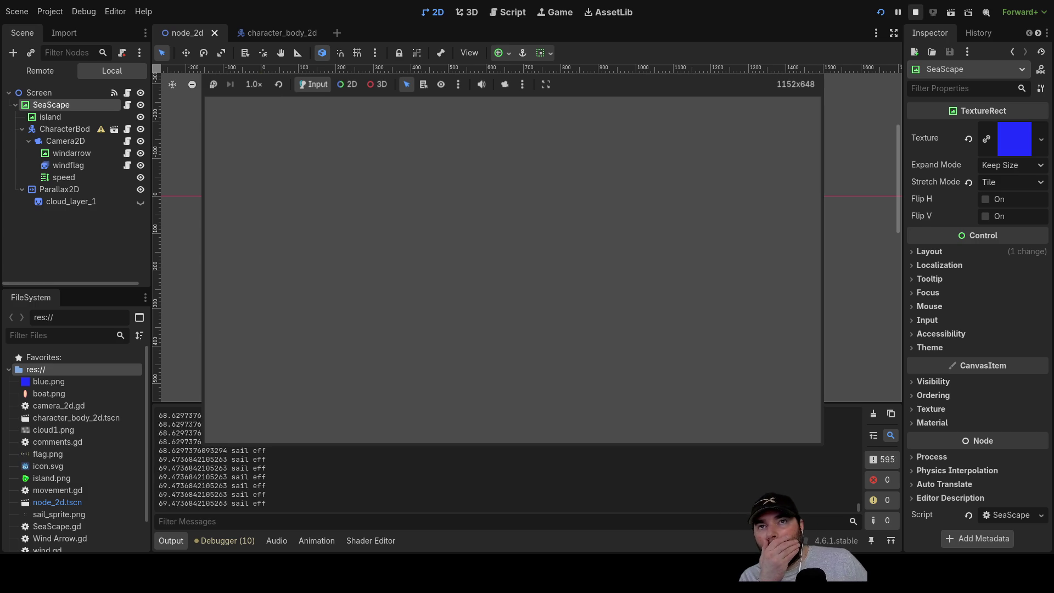
Stop the game and reparent Camera2D with its HUD directly under SeaScape.
key("F8")
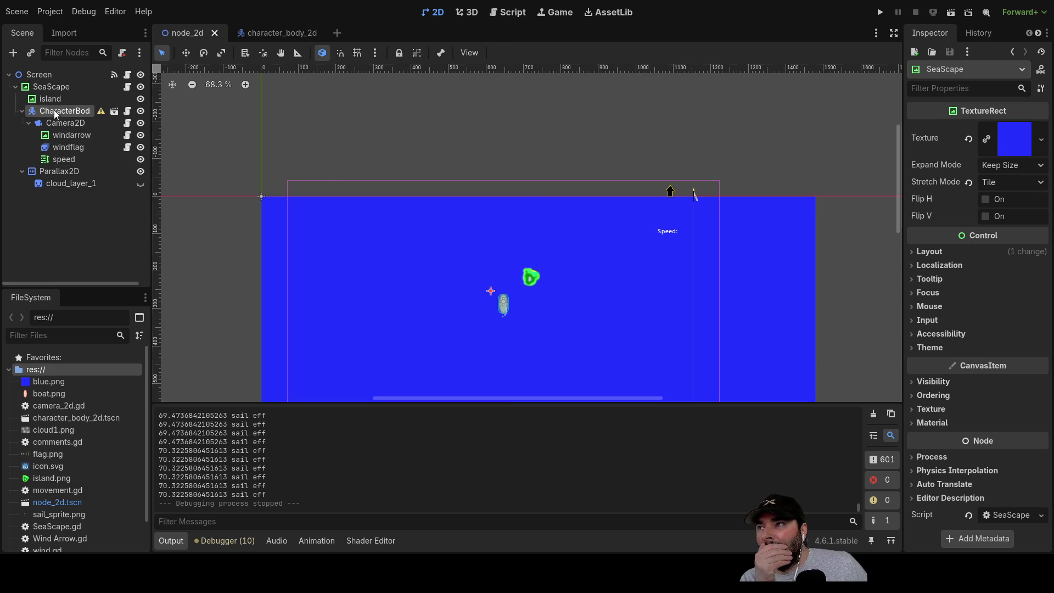
left_click(54, 110)
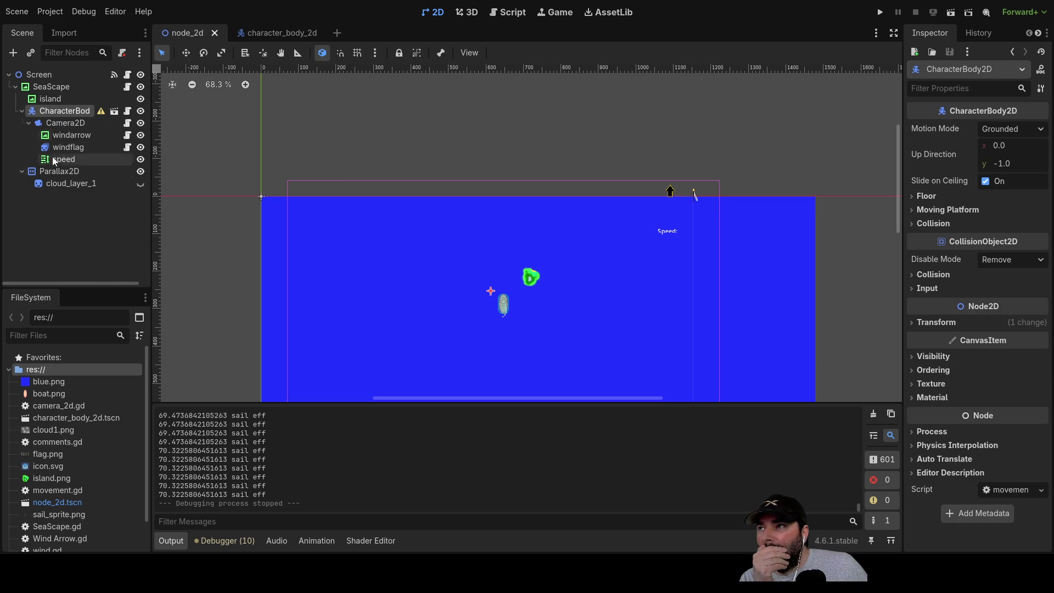
left_click(54, 126)
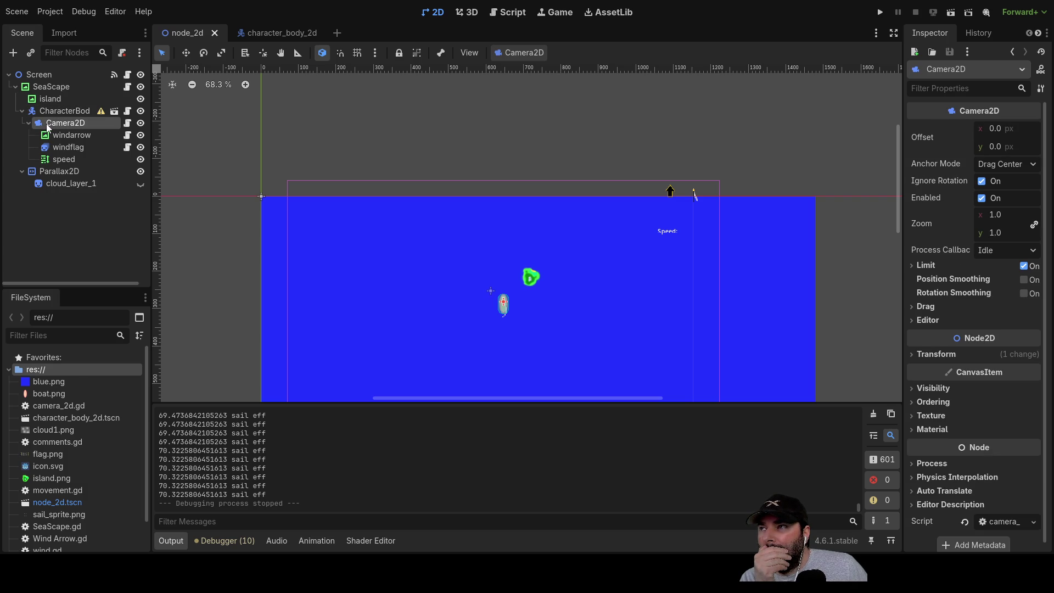
left_click_drag(50, 123, 57, 88)
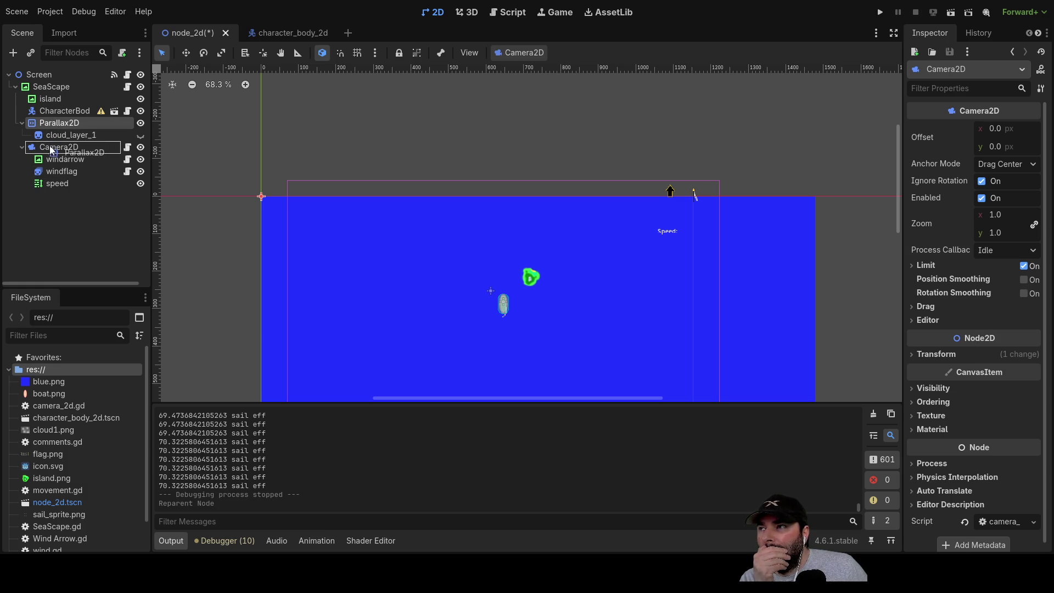
Keep Parallax2D directly under SeaScape, make cloud_layer_1 visible, and run the game.
left_click_drag(50, 147, 51, 148)
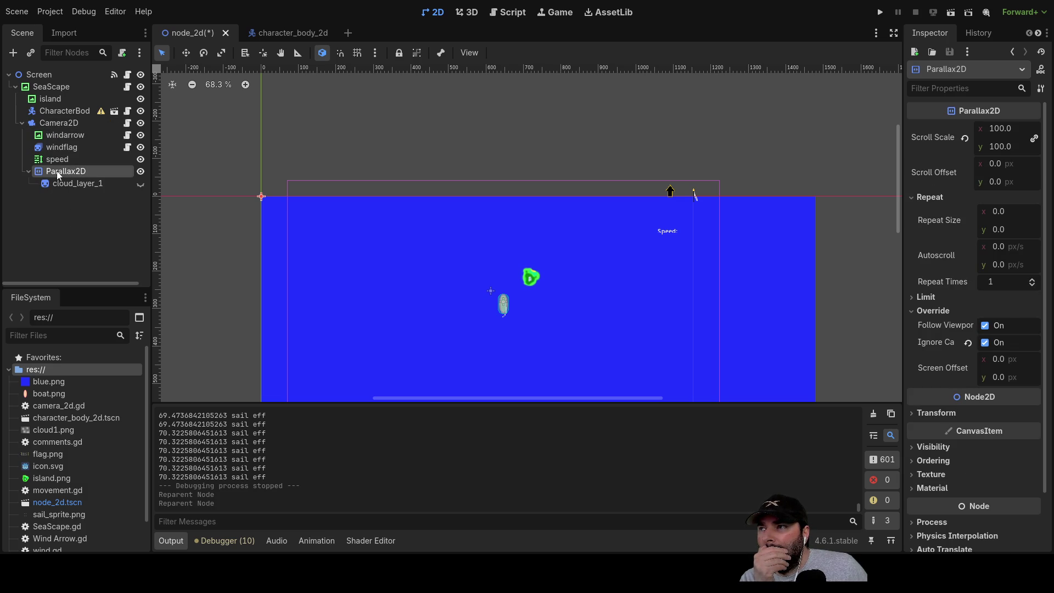
left_click_drag(44, 87, 44, 87)
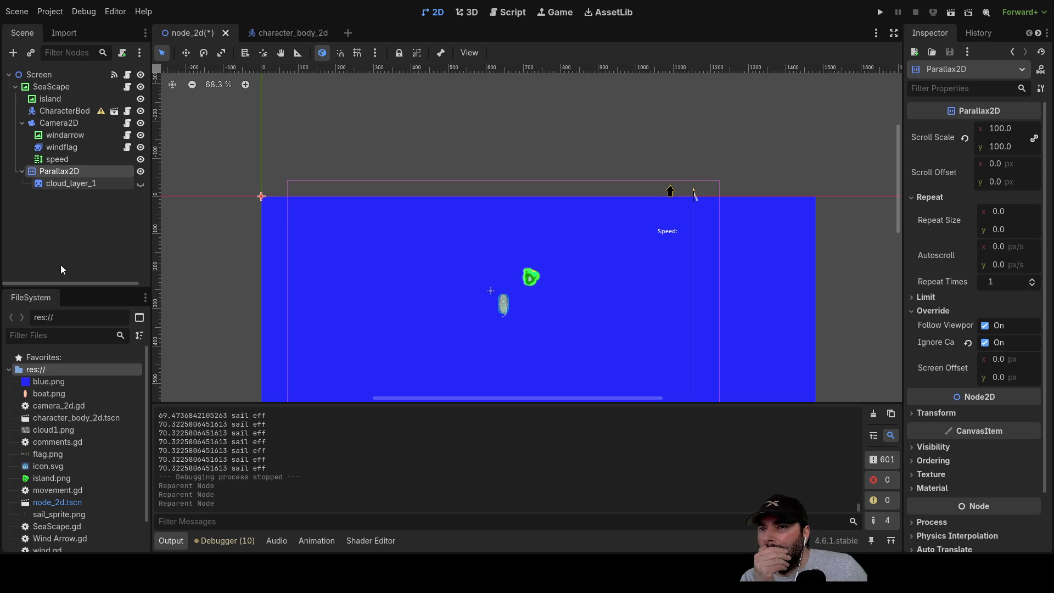
left_click(141, 183)
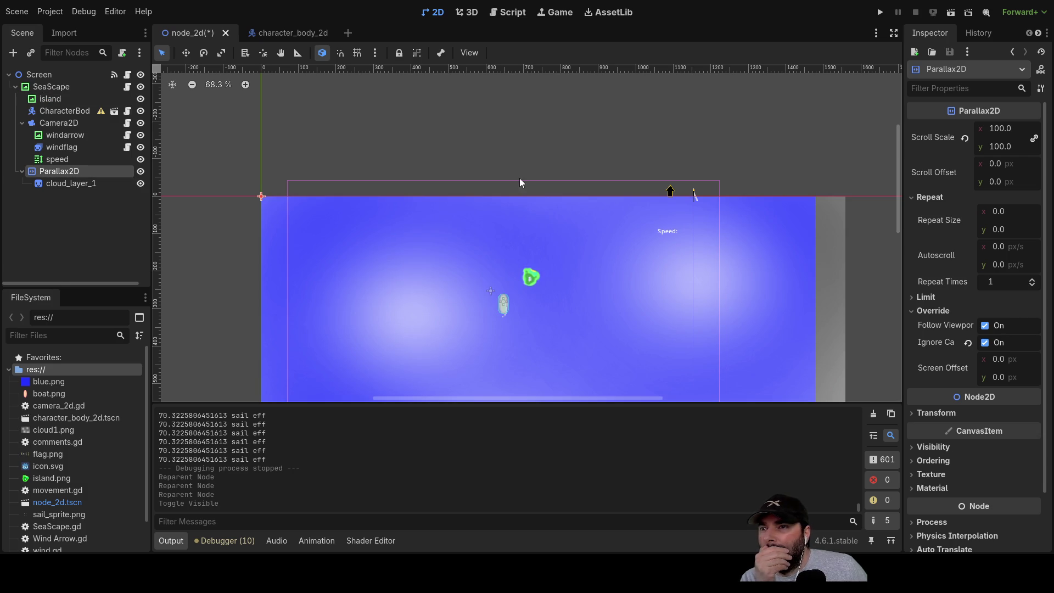
left_click(880, 12)
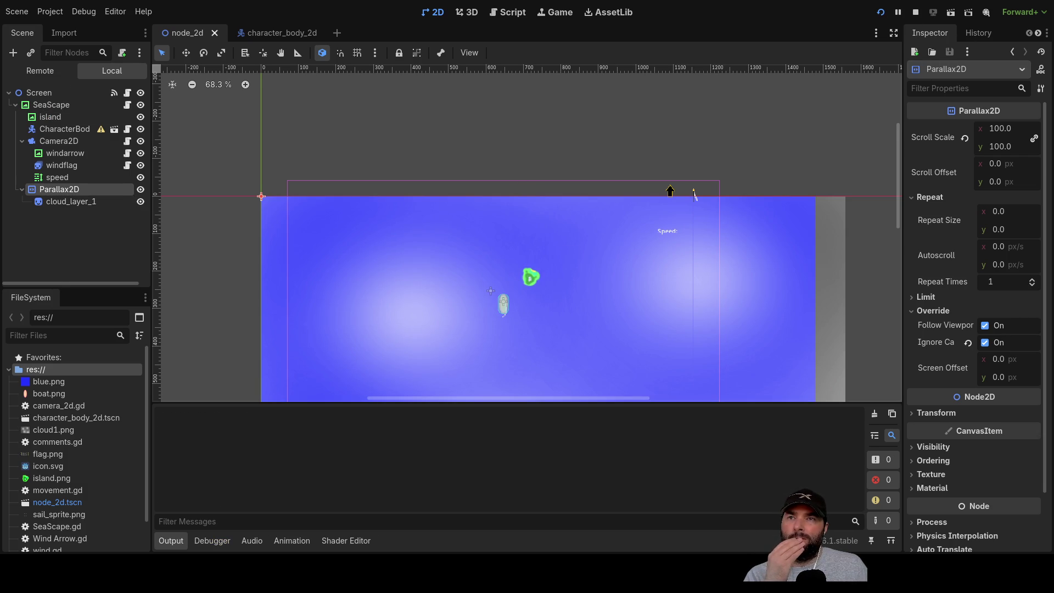
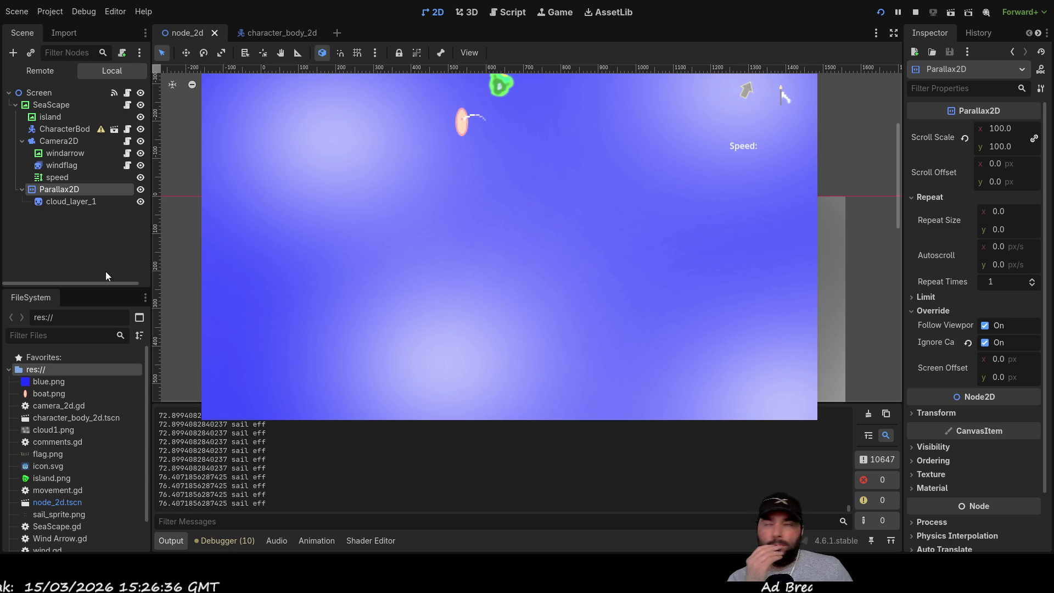
End the running sailing game with the toolbar Stop button.
left_click(915, 12)
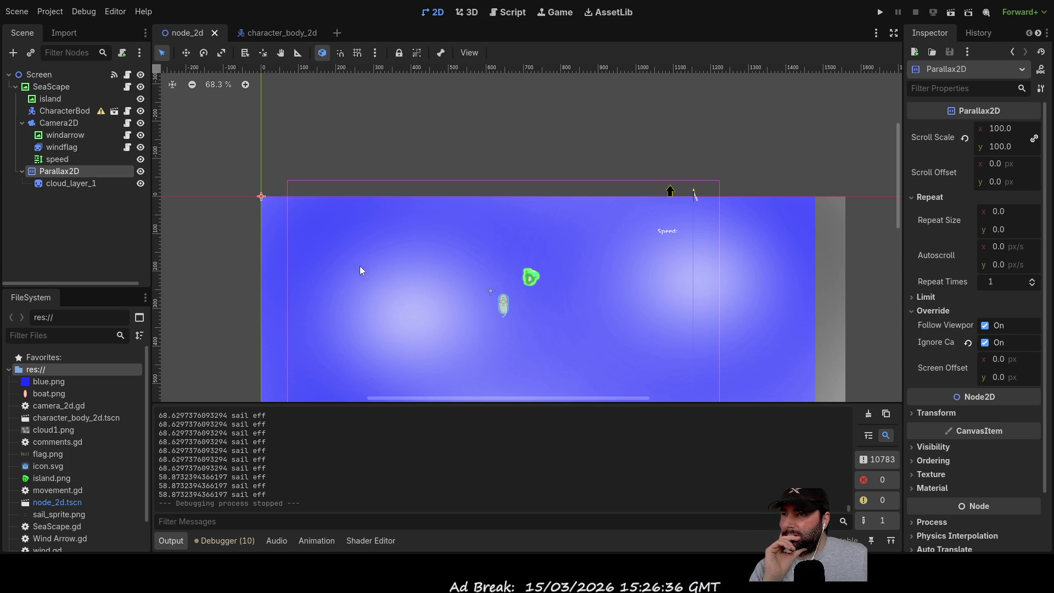
Add a Node2D and reparent the Parallax2D, with cloud_layer_1, under it.
left_click(443, 467)
mouse_move(50, 170)
left_mouse_down()
mouse_move(60, 208)
mouse_move(49, 196)
mouse_move(61, 99)
mouse_move(37, 77)
mouse_move(70, 85)
mouse_move(45, 77)
left_mouse_up()
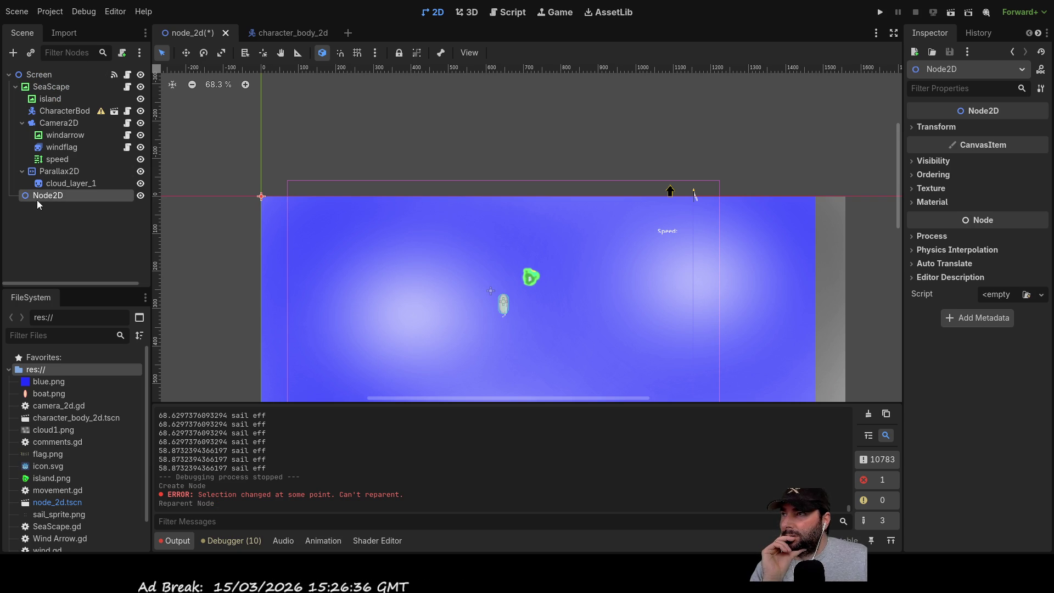
mouse_move(58, 172)
left_mouse_down()
mouse_move(44, 173)
mouse_move(42, 197)
left_mouse_up()
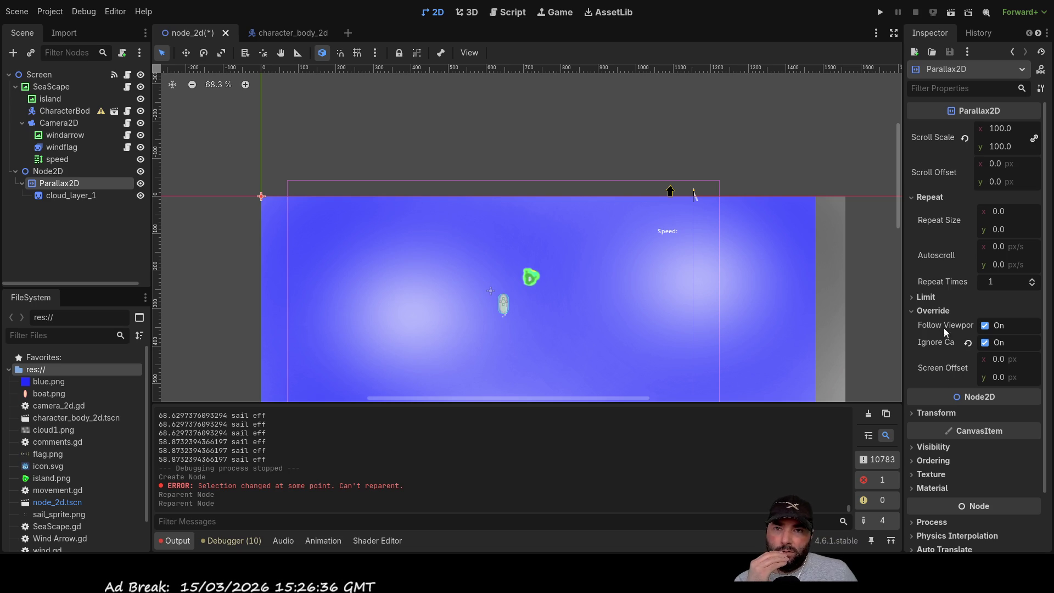
Untick Ignore Camera on the Parallax2D and run the game to test the parallax.
left_click(986, 343)
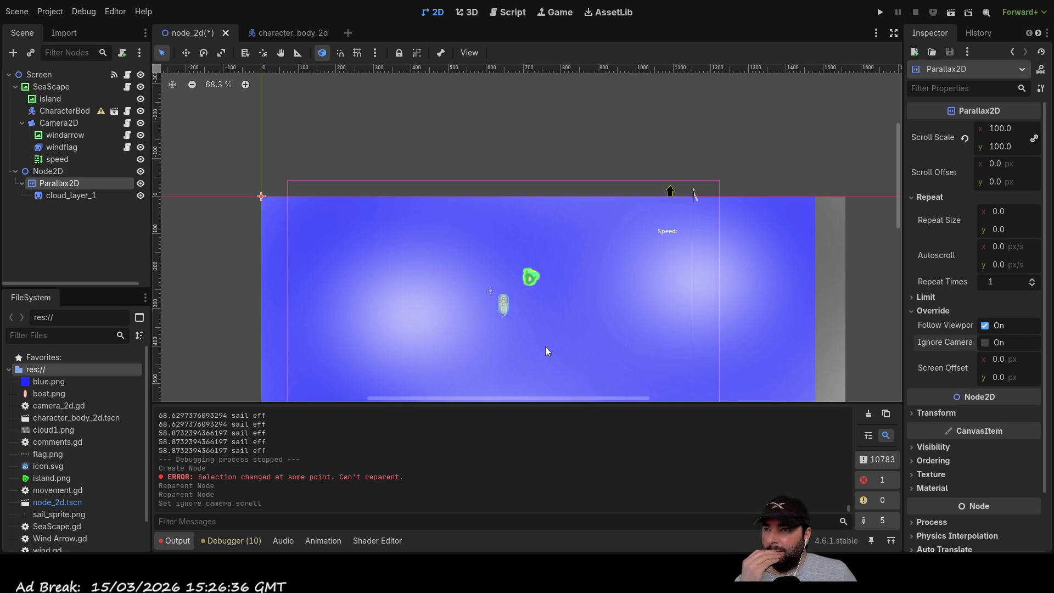
left_click(61, 196)
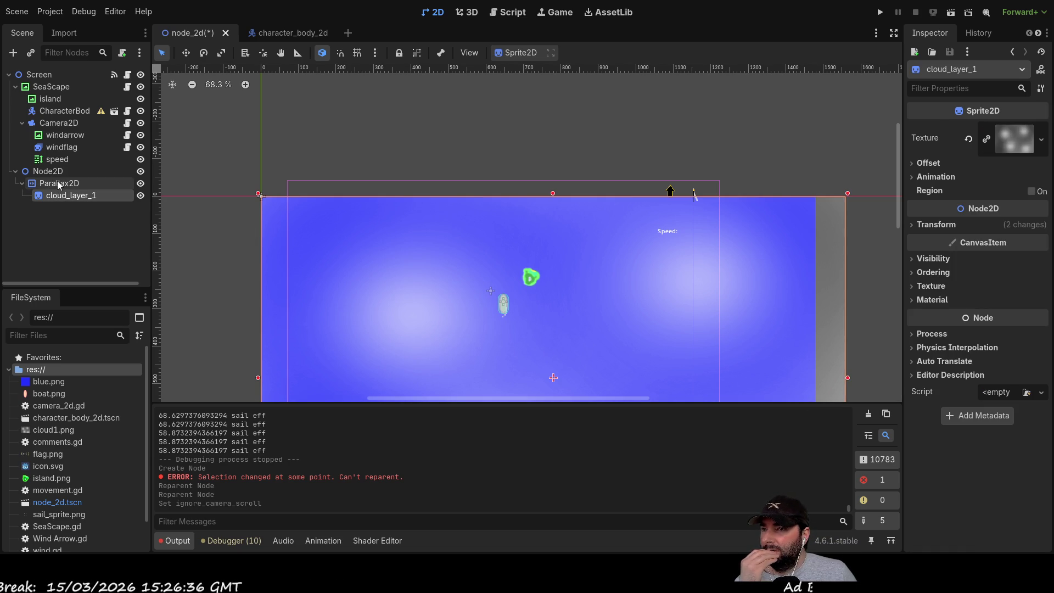
left_click(59, 185)
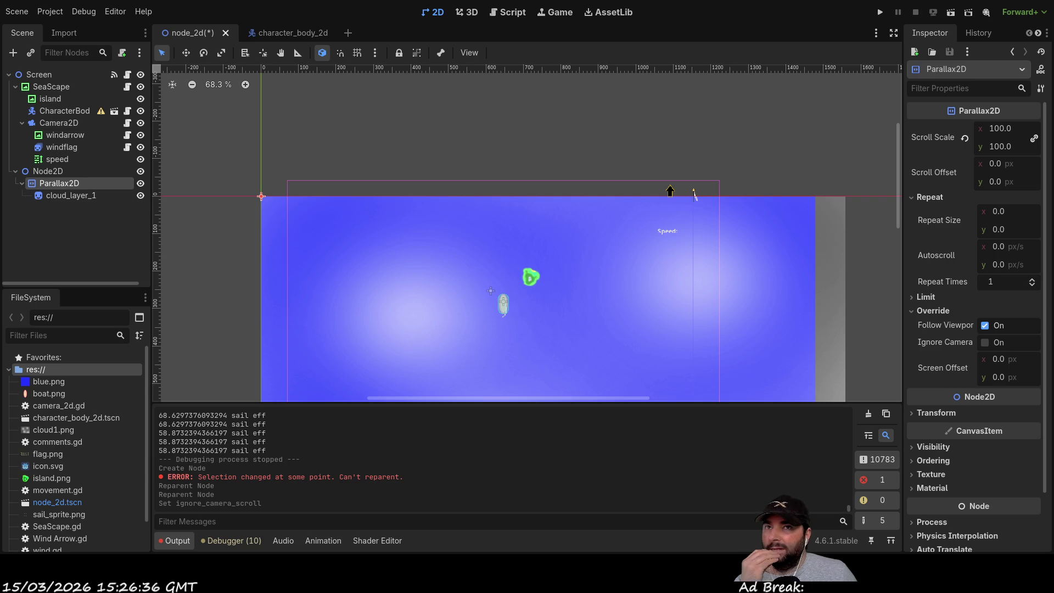
left_click(881, 12)
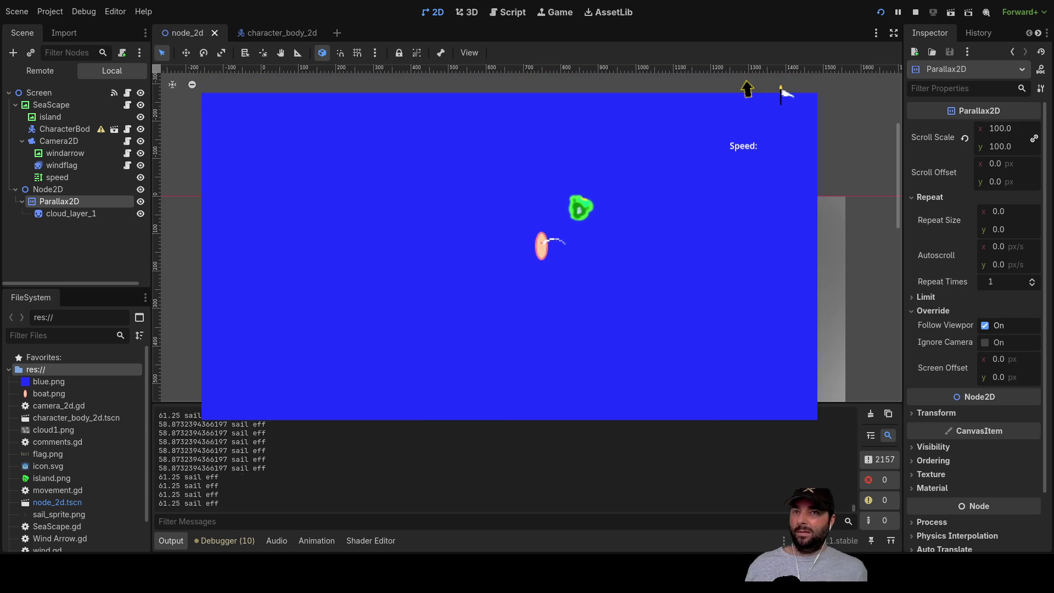
Stop the running game with F8.
key("F8")
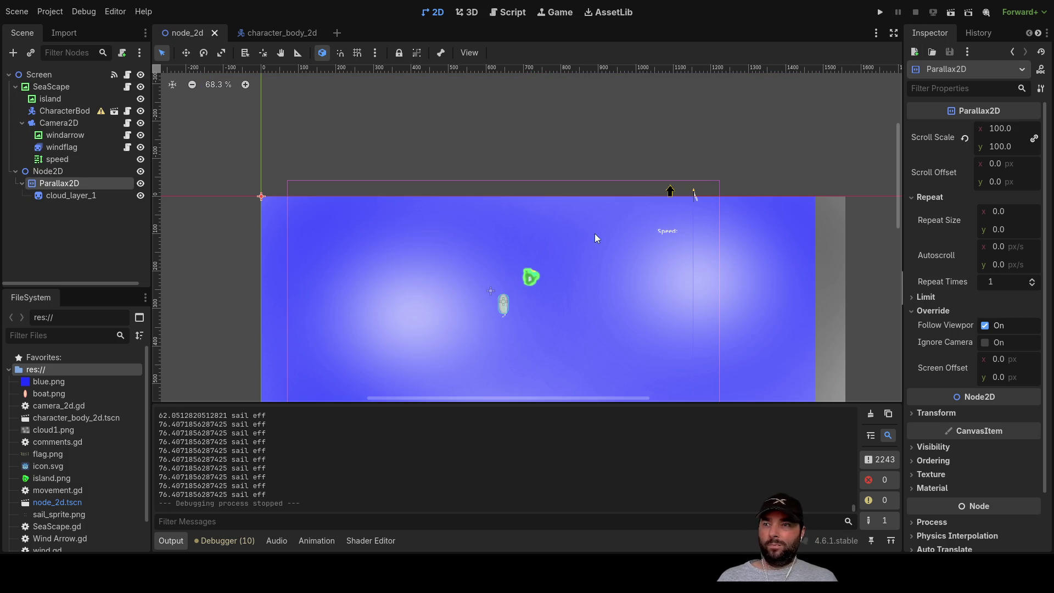
scroll(527, 207, "down", 3)
scroll(660, 223, "down", 2)
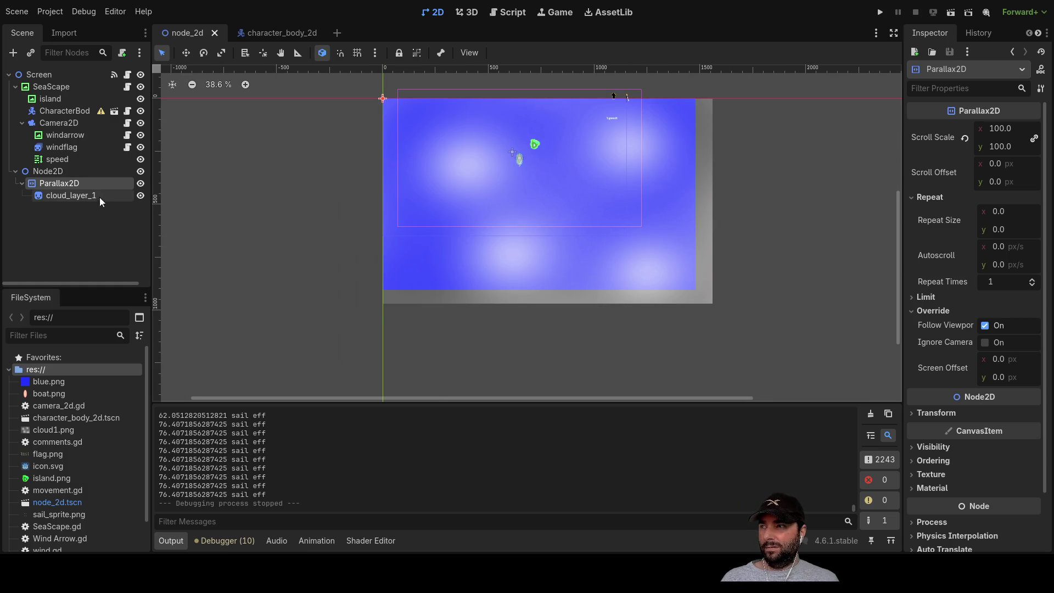
Make the parallax Node2D a child of SeaScape and run the game again.
left_click(70, 197)
left_click(67, 183)
left_click(33, 172)
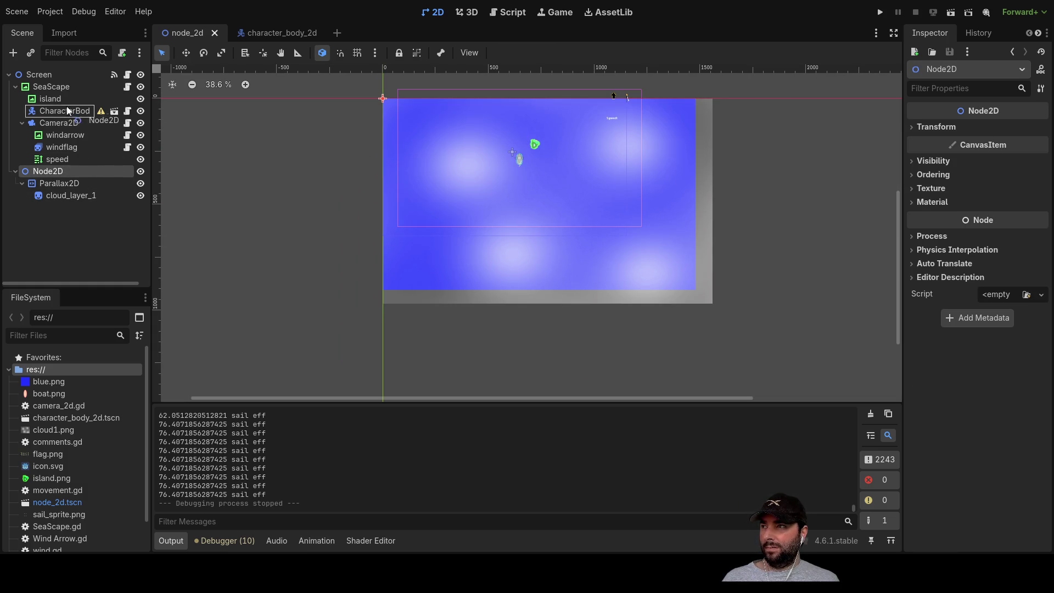
left_click_drag(55, 89, 56, 91)
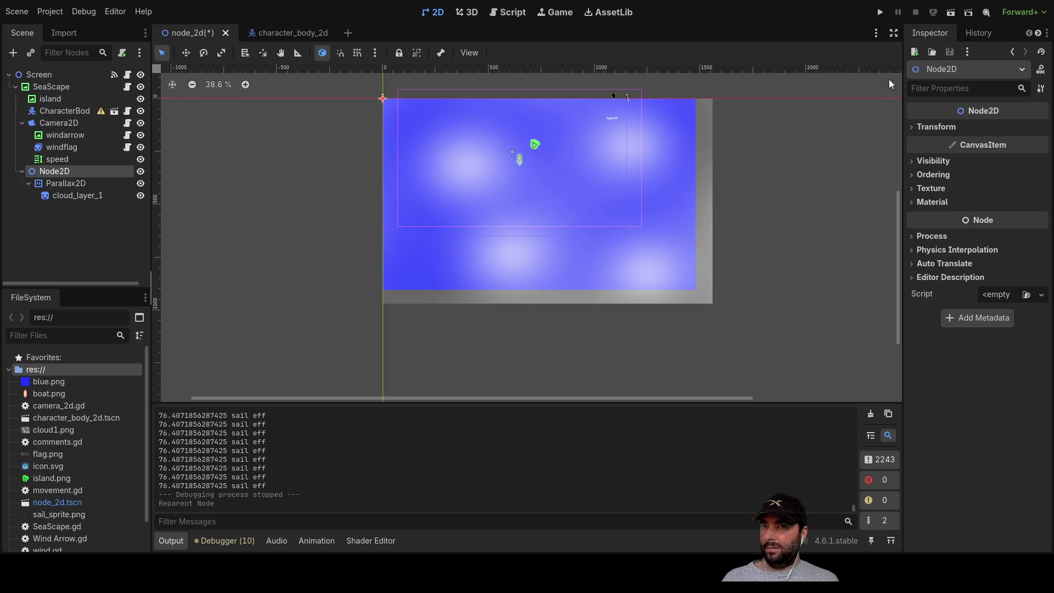
left_click(880, 12)
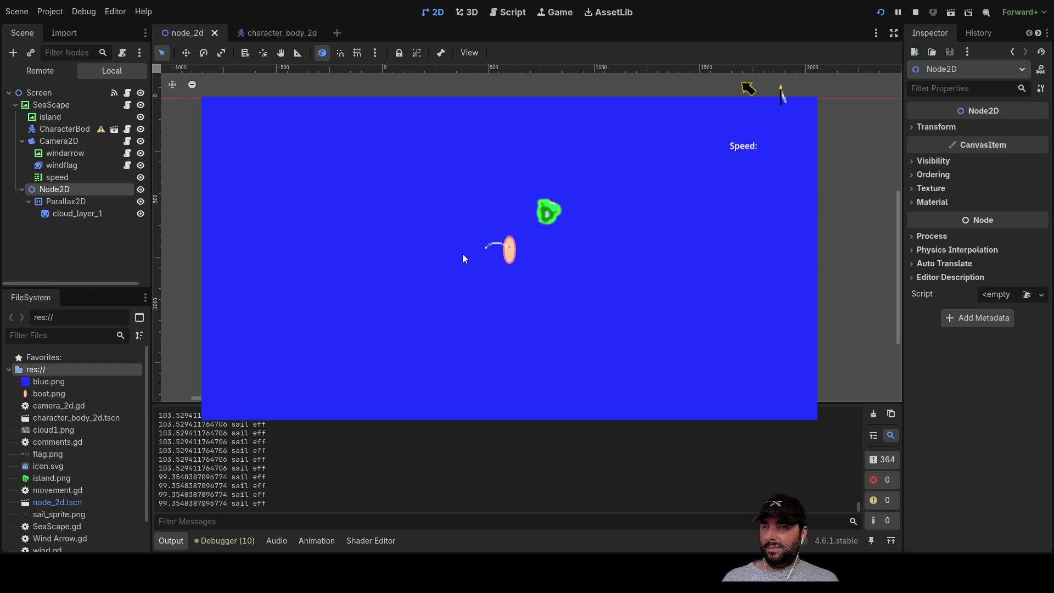
Give Parallax2D a 1.1 × 1.1 scroll scale and restart the game.
left_click(66, 202)
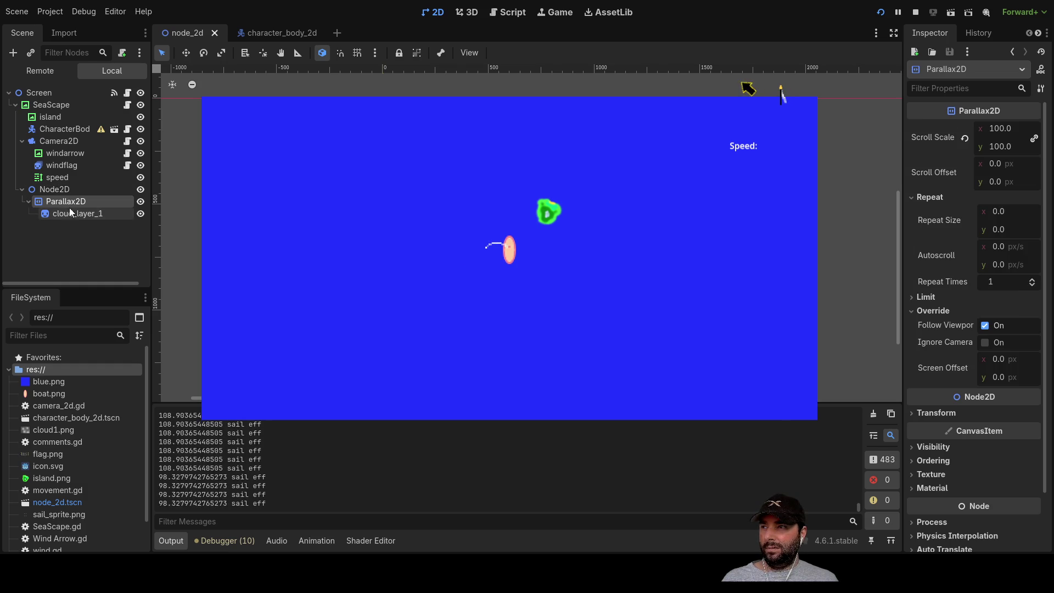
double_click(1000, 128)
type("1.1")
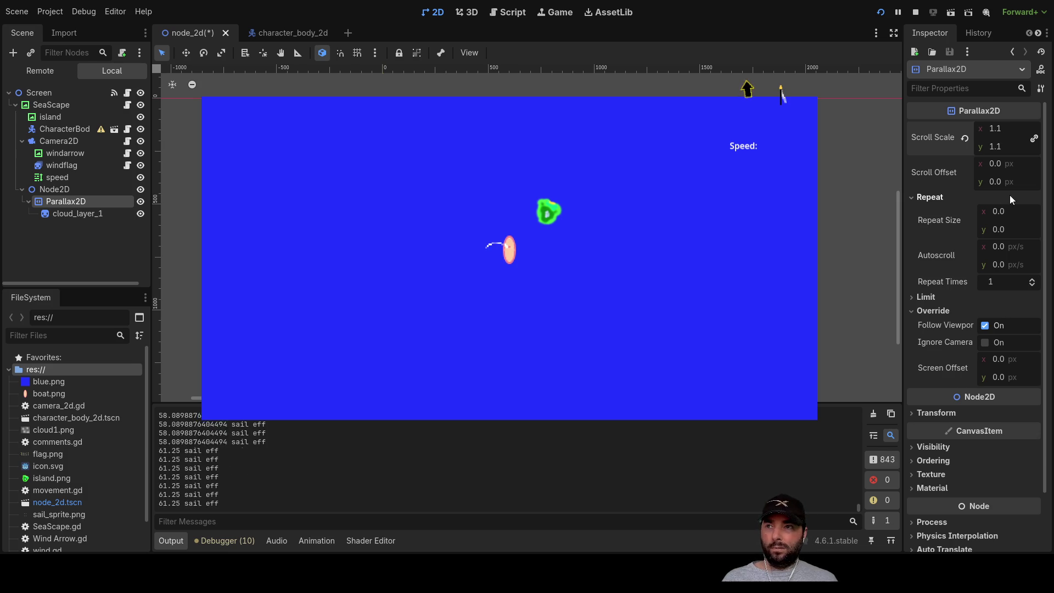
left_click(786, 97)
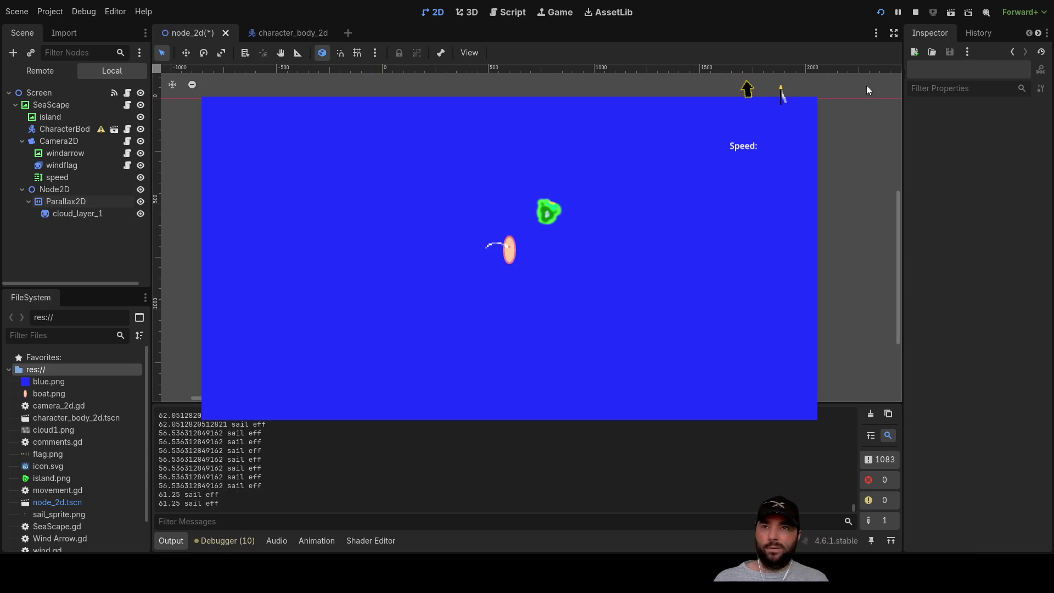
left_click(881, 12)
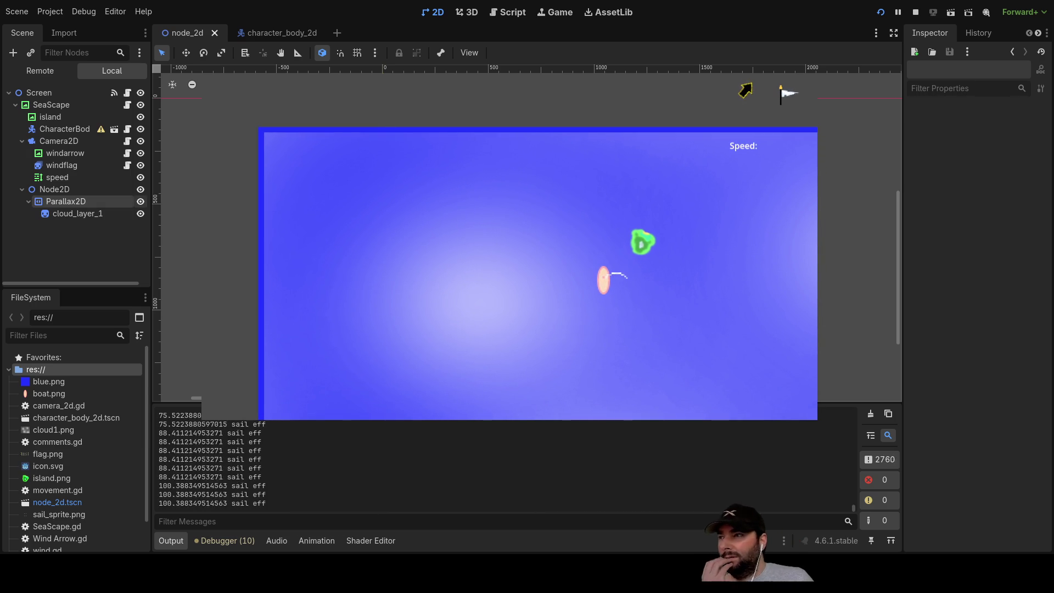
Change the Parallax2D scroll scale to 10 × 10 and restart the game.
double_click(1006, 126)
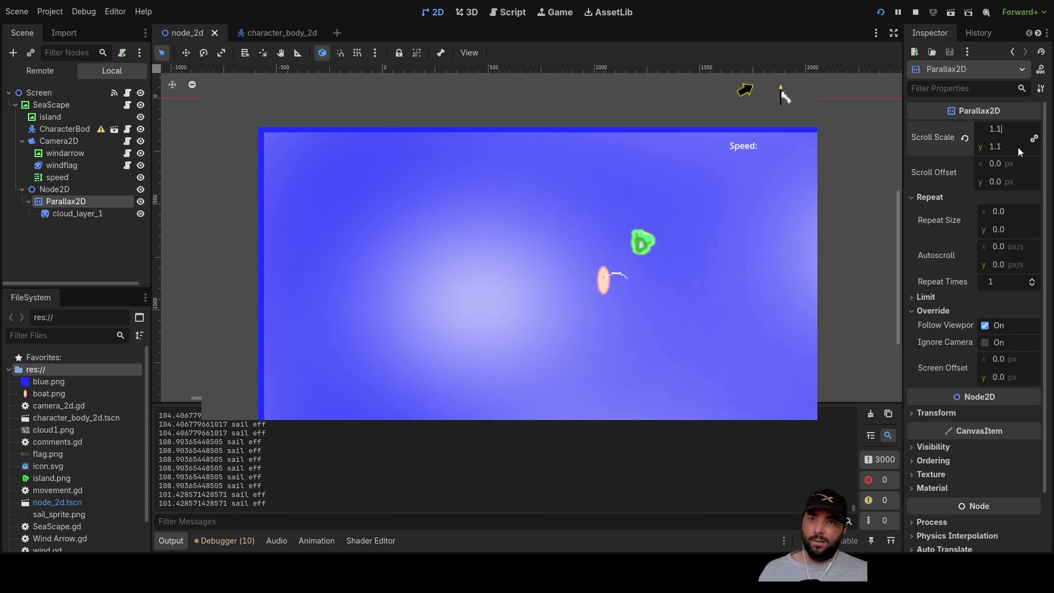
key("BackSpace")
key("BackSpace")
key("BackSpace")
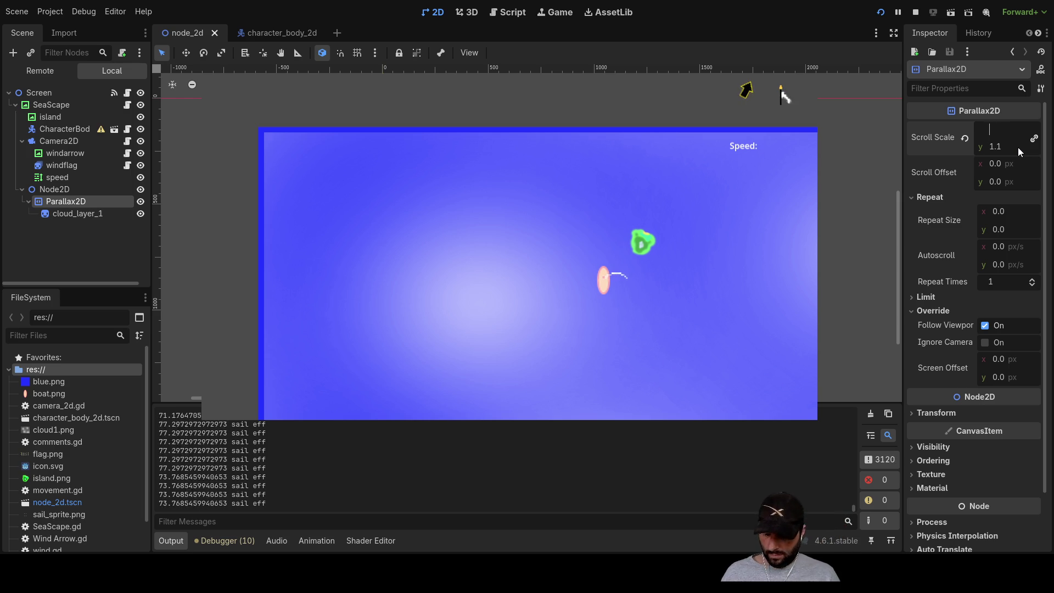
type("10")
key("Tab")
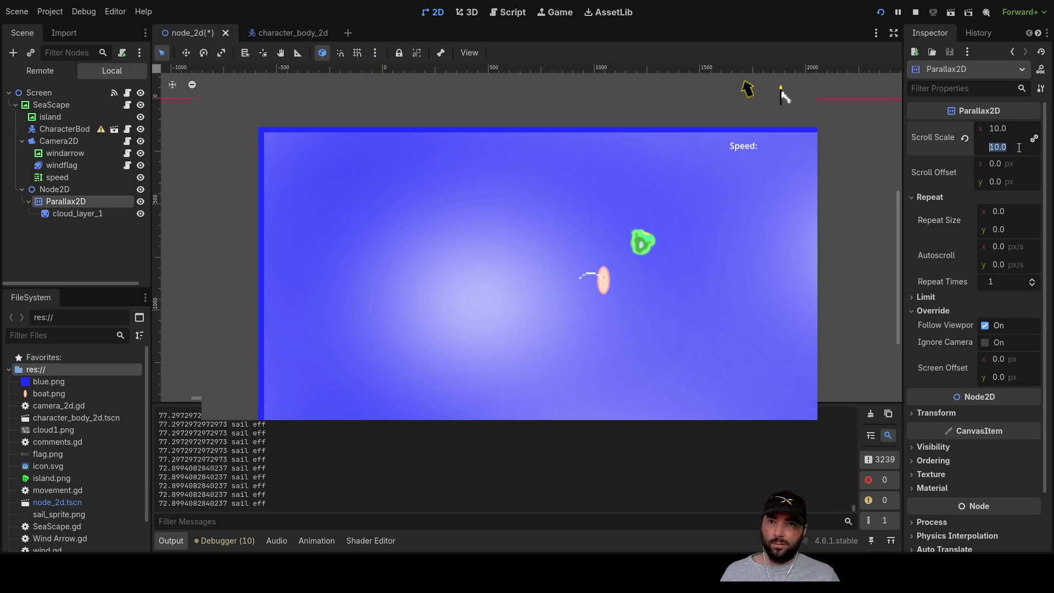
key("Return")
left_click(885, 12)
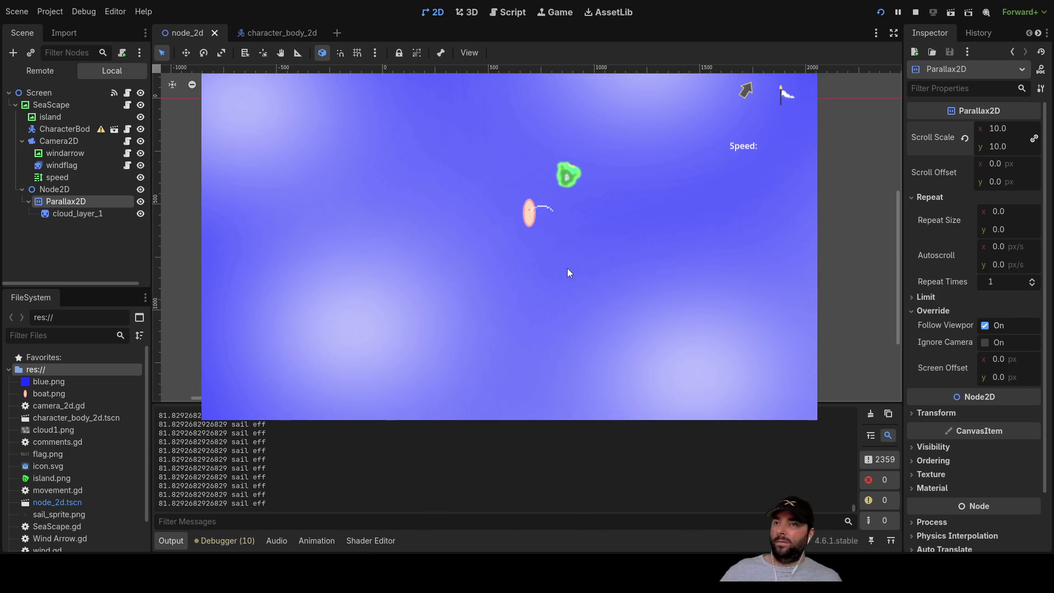
End the playtest with the toolbar Stop button.
left_click(917, 15)
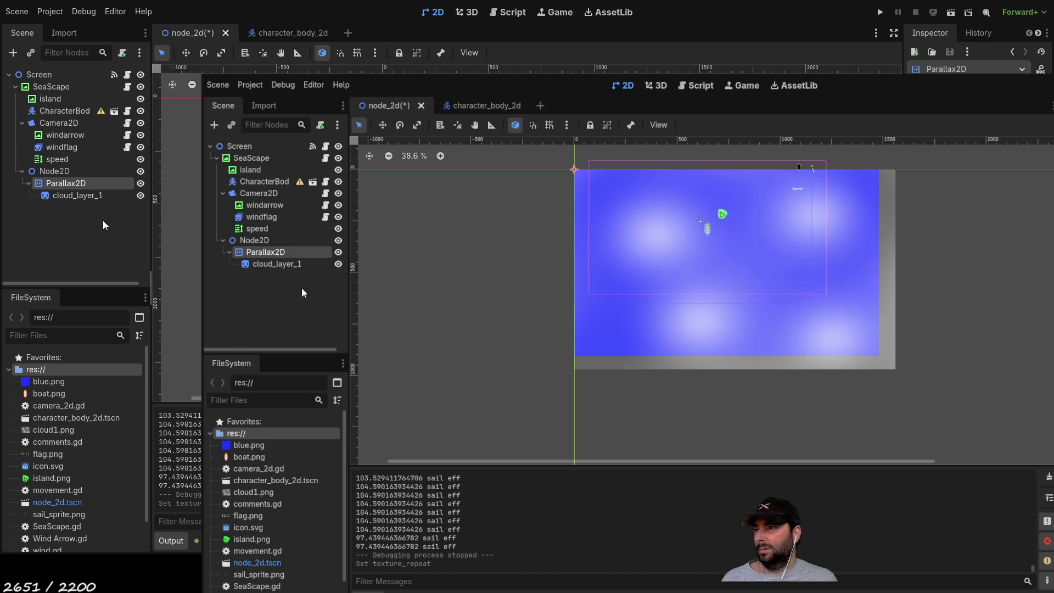
Nudge the cloud layer and the SeaScape sea background into rough positions in the viewport.
left_click(272, 263)
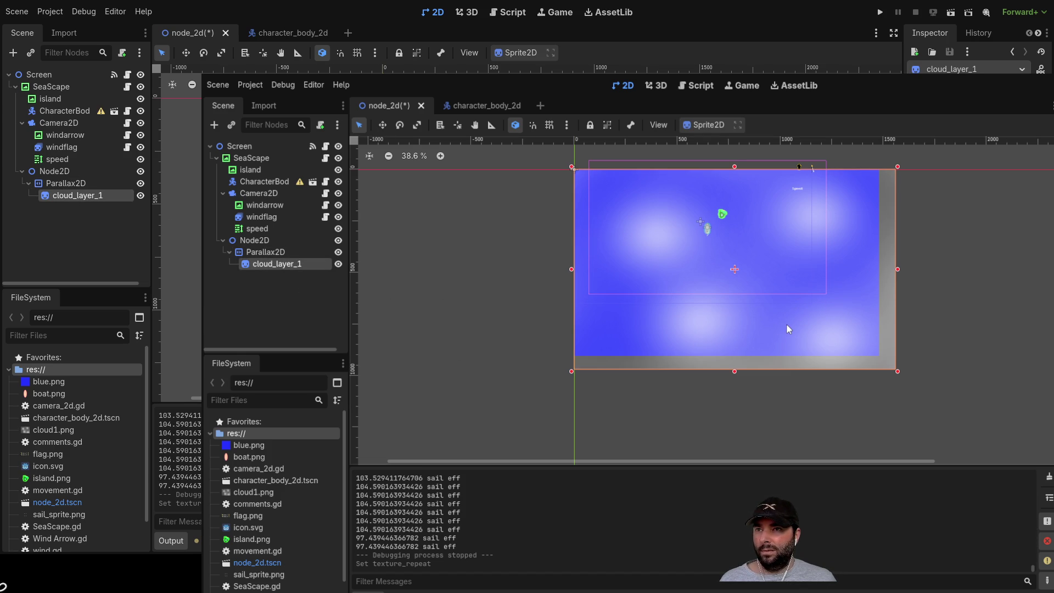
left_click_drag(787, 324, 788, 318)
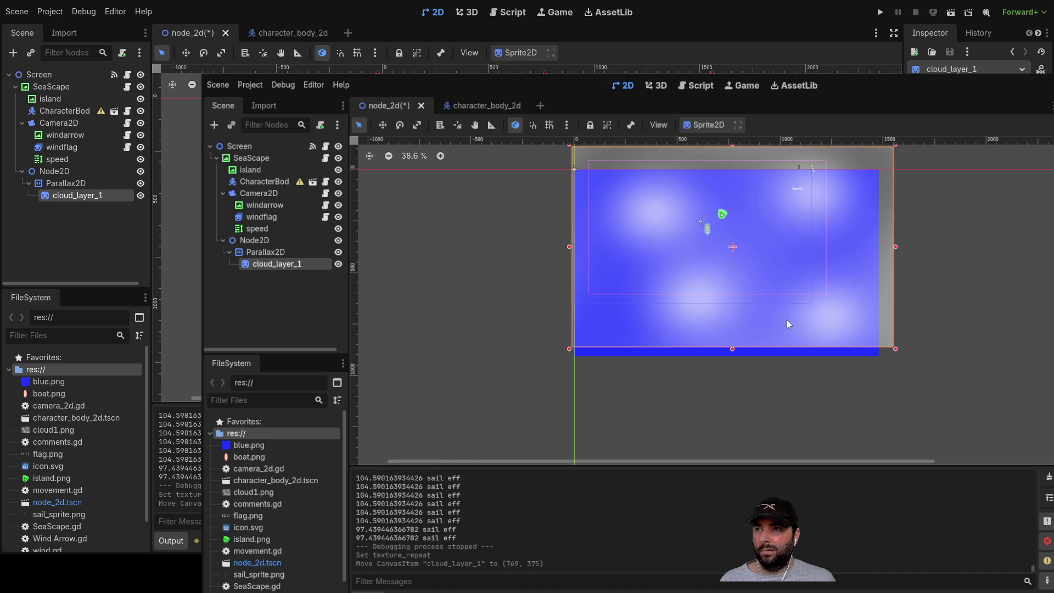
scroll(907, 320, "up", 2)
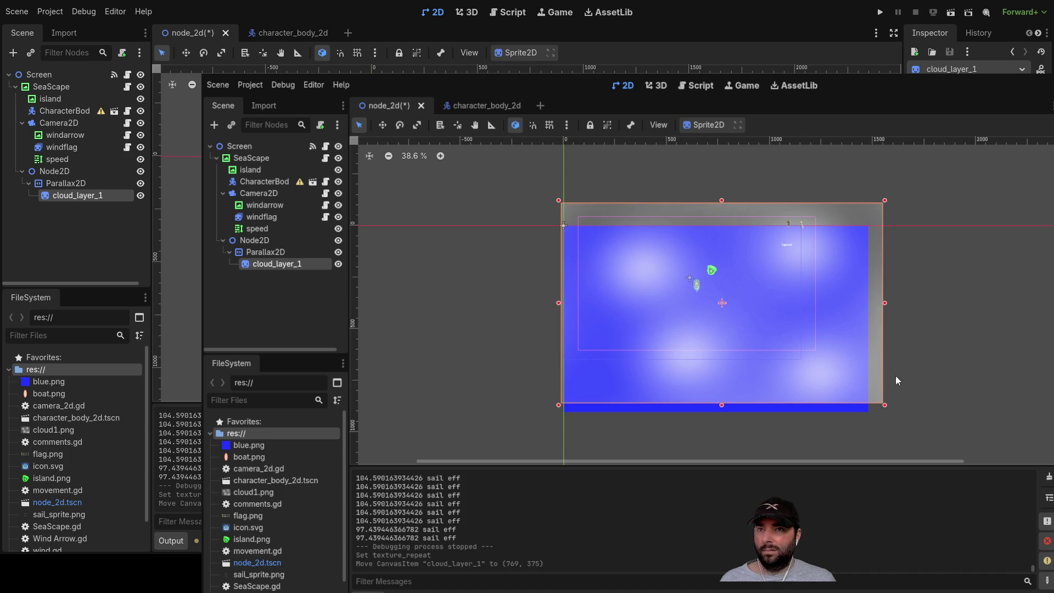
left_click(63, 97)
left_click(51, 87)
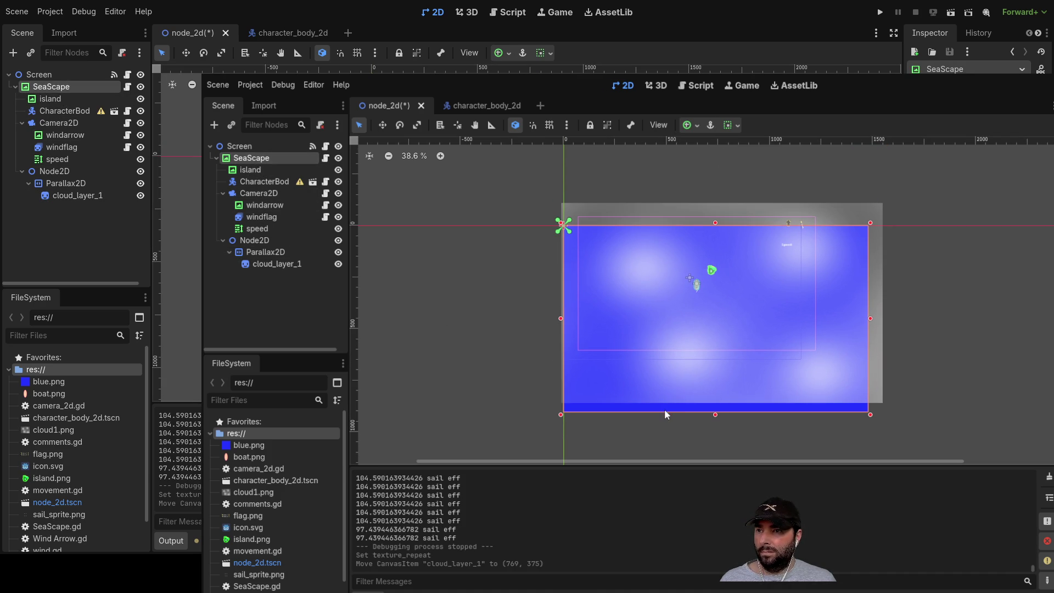
mouse_move(664, 411)
left_mouse_down()
mouse_move(665, 395)
mouse_move(669, 416)
left_mouse_up()
scroll(491, 316, "up", 3)
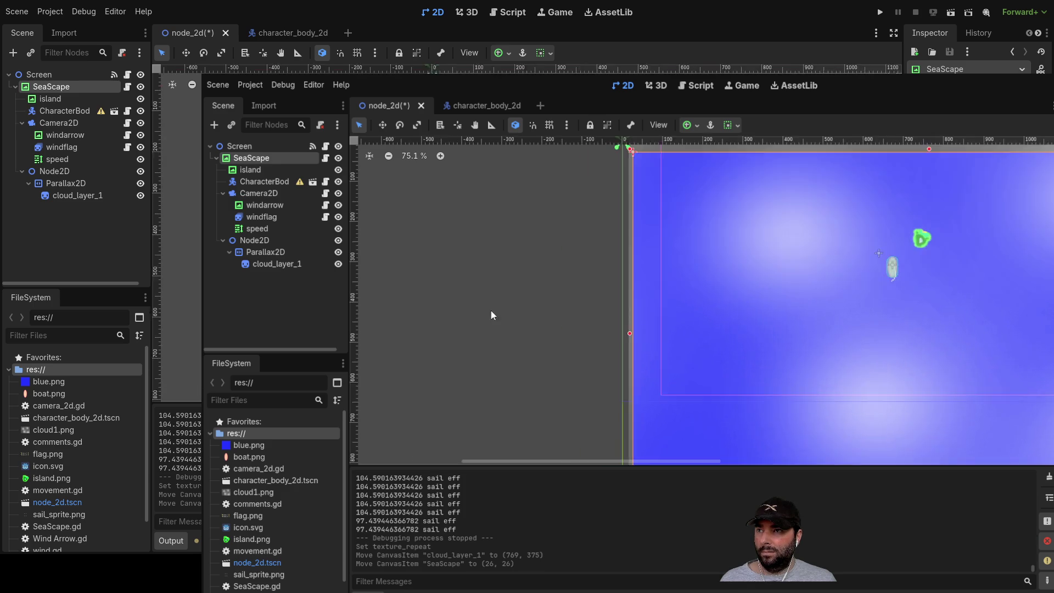
scroll(491, 315, "up", 4)
left_click_drag(561, 231, 480, 377)
left_click_drag(646, 285, 641, 283)
scroll(640, 283, "down", 6)
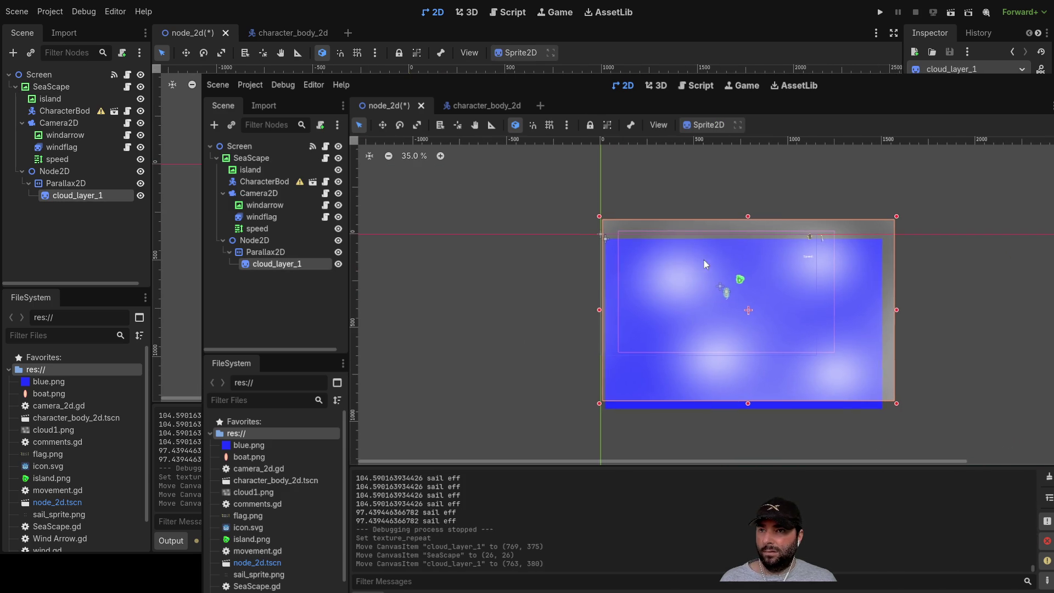
Shift the sea toward the origin and push the cloud layer far right of the sea.
left_click(782, 406)
mouse_move(784, 405)
left_mouse_down()
mouse_move(791, 412)
mouse_move(779, 405)
left_mouse_up()
scroll(604, 322, "up", 6)
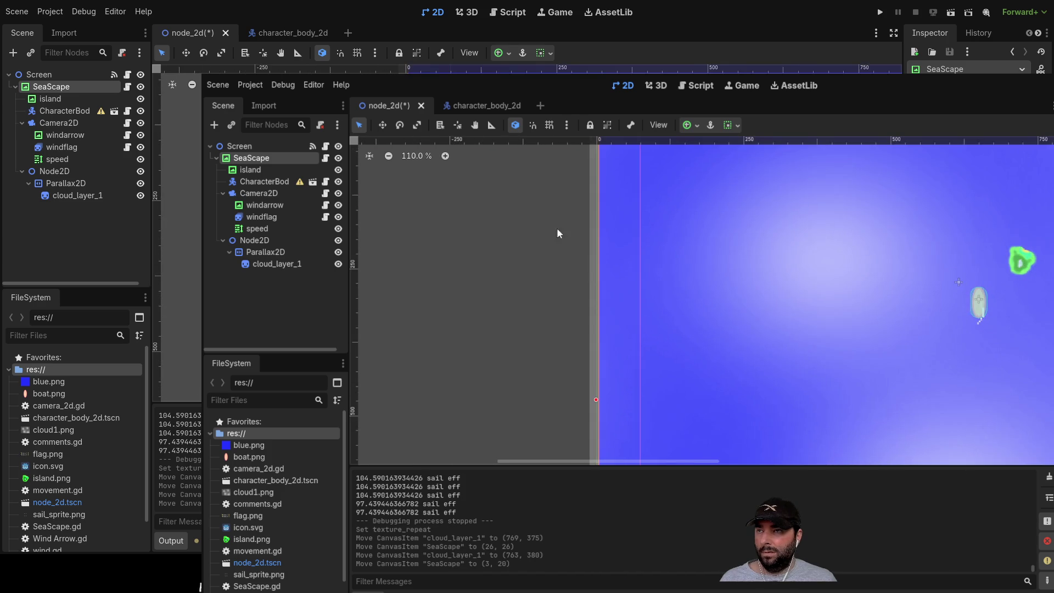
scroll(561, 240, "up", 5)
mouse_move(618, 328)
left_mouse_down()
mouse_move(686, 351)
mouse_move(796, 341)
mouse_move(779, 374)
mouse_move(835, 372)
mouse_move(853, 338)
left_mouse_up()
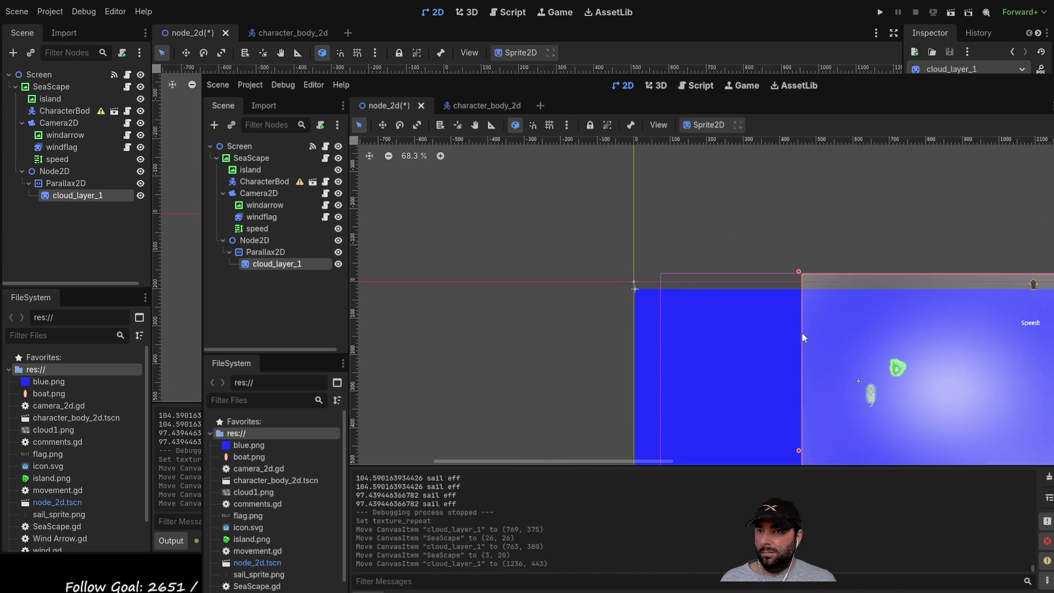
scroll(801, 337, "down", 5)
left_click_drag(690, 278, 996, 311)
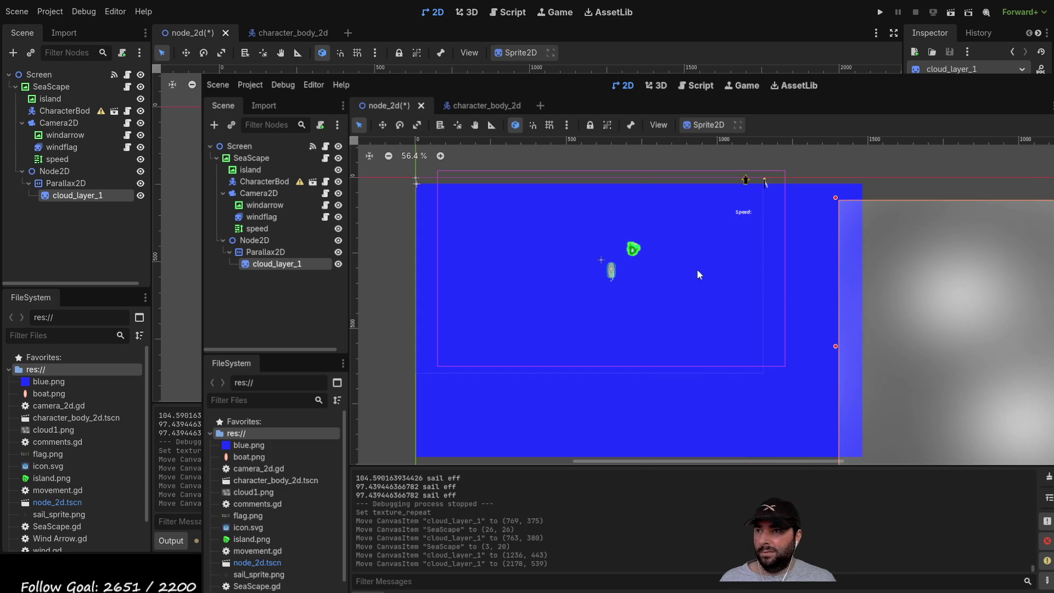
Align the SeaScape sea background exactly at the origin (0, 0).
left_click(671, 294)
left_click_drag(665, 299, 663, 292)
scroll(421, 201, "up", 5)
scroll(549, 280, "down", 2)
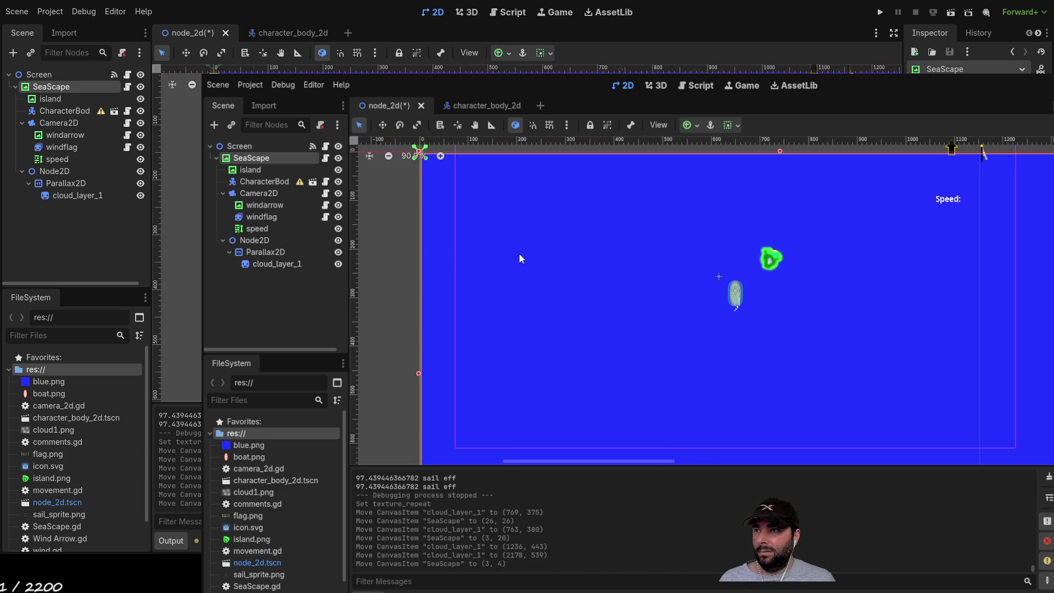
scroll(604, 274, "up", 8)
scroll(653, 296, "up", 3)
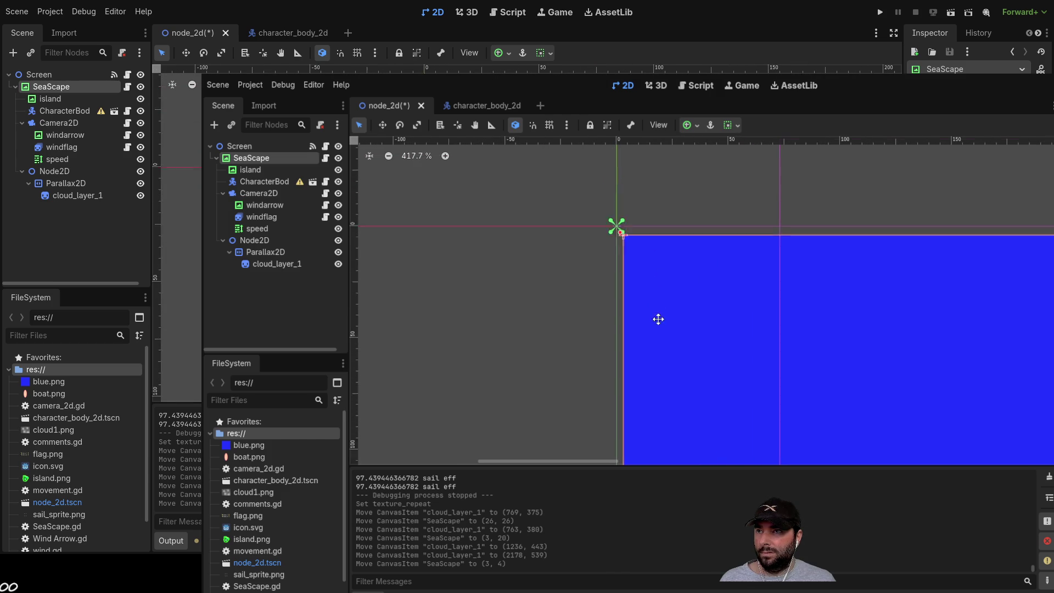
left_click_drag(661, 310, 656, 302)
scroll(686, 333, "down", 8)
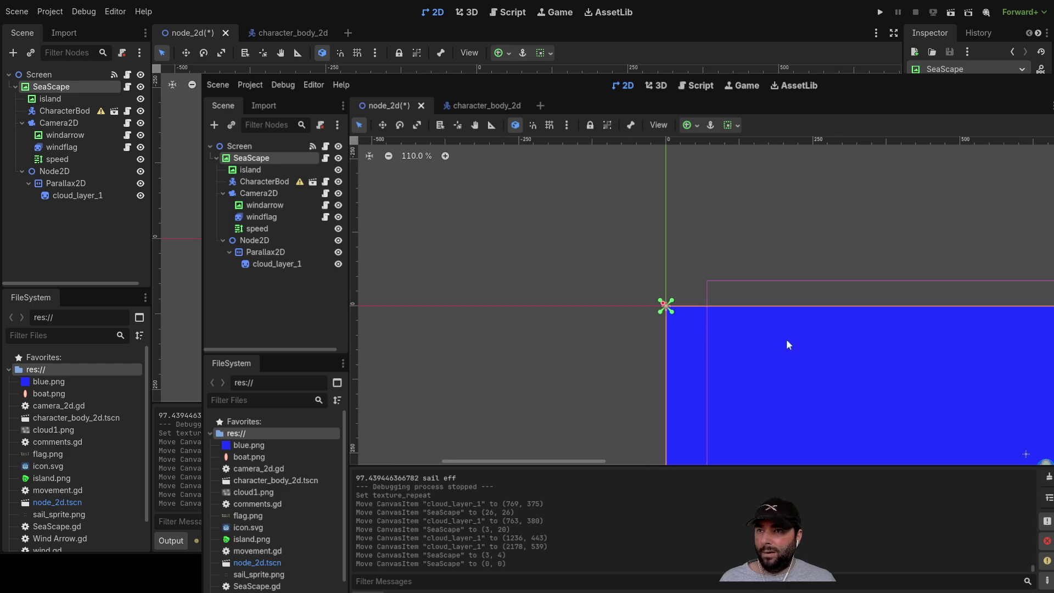
scroll(897, 370, "down", 10)
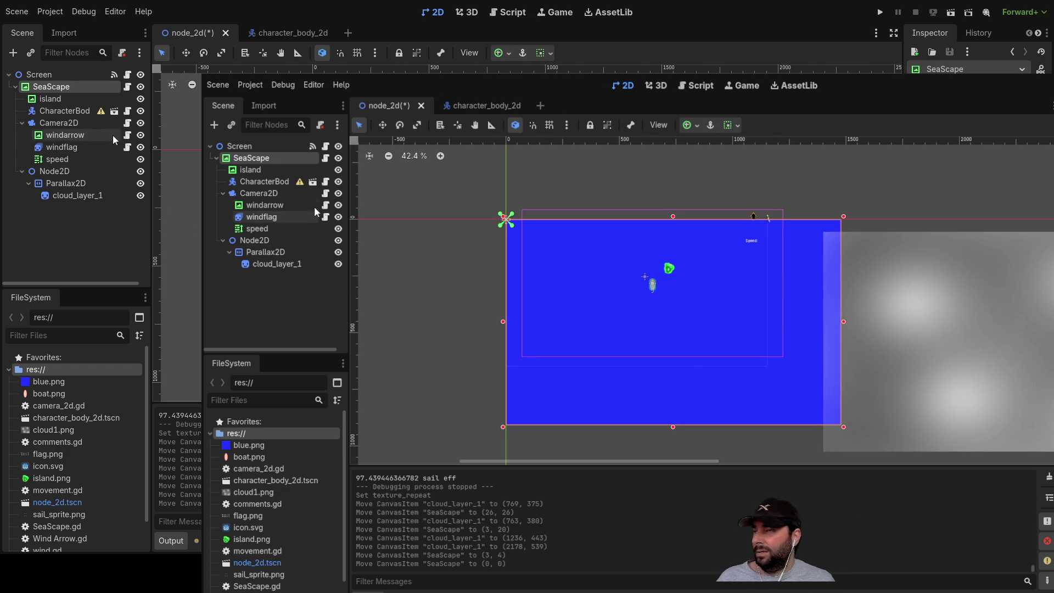
Move the Camera2D down and right to (736, 448).
left_click(269, 182)
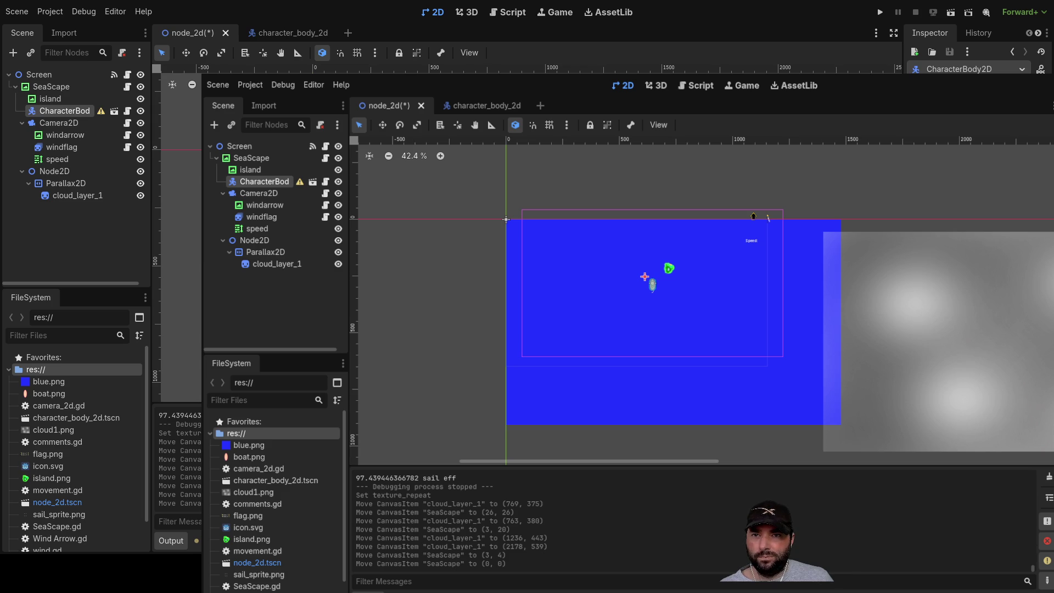
scroll(640, 282, "up", 4)
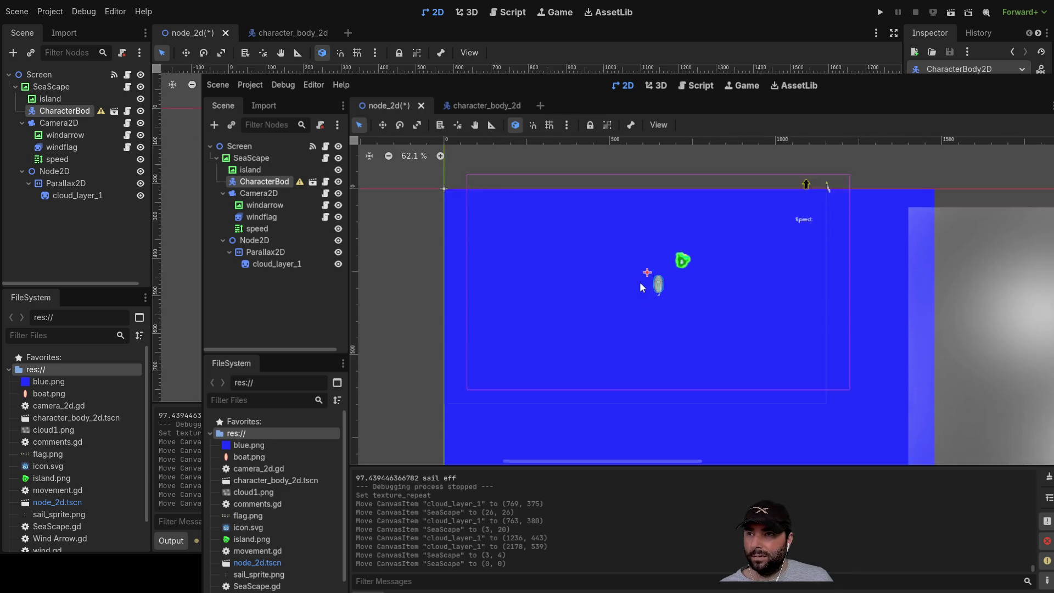
scroll(714, 302, "down", 3)
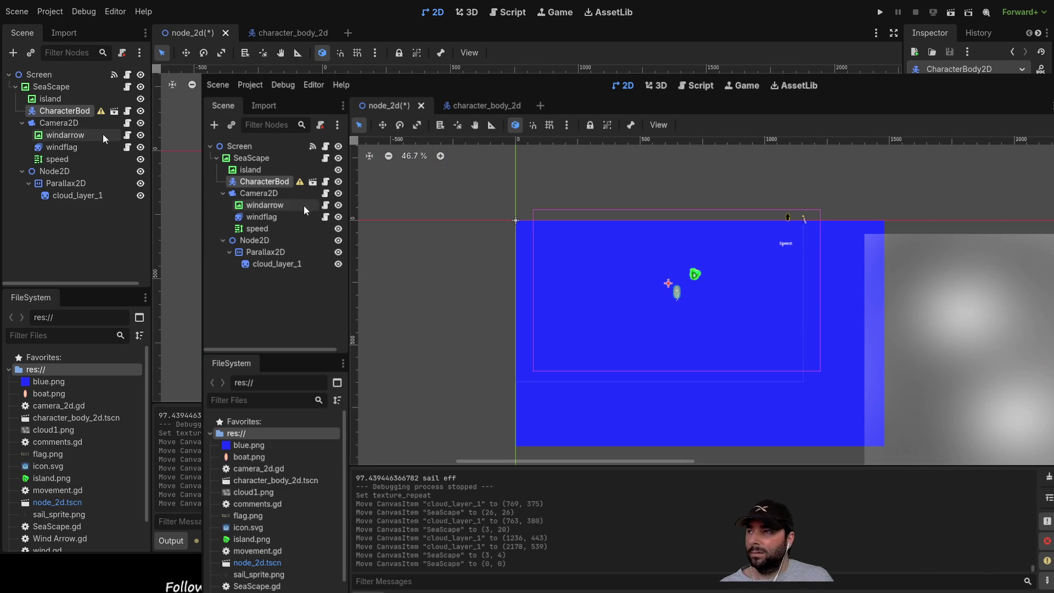
left_click(678, 297)
mouse_move(678, 297)
left_mouse_down()
mouse_move(684, 327)
mouse_move(700, 336)
left_mouse_up()
left_click(678, 297)
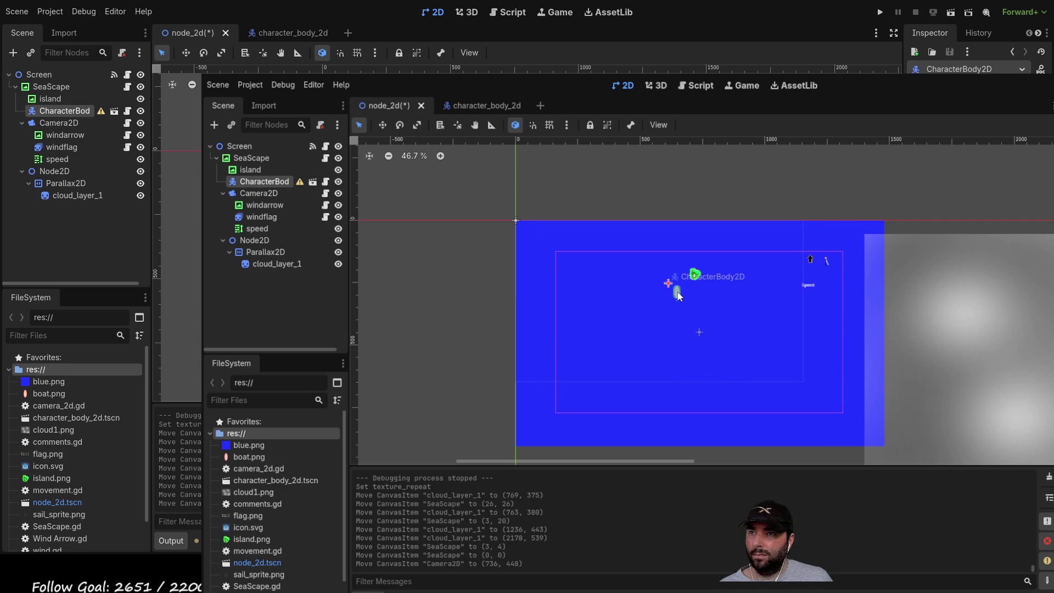
Move the boat to (689, 355) and reduce the game viewport width and height.
mouse_move(679, 295)
left_mouse_down()
mouse_move(703, 320)
mouse_move(694, 314)
mouse_move(690, 353)
mouse_move(691, 313)
mouse_move(655, 311)
mouse_move(703, 296)
mouse_move(698, 362)
mouse_move(699, 320)
left_mouse_up()
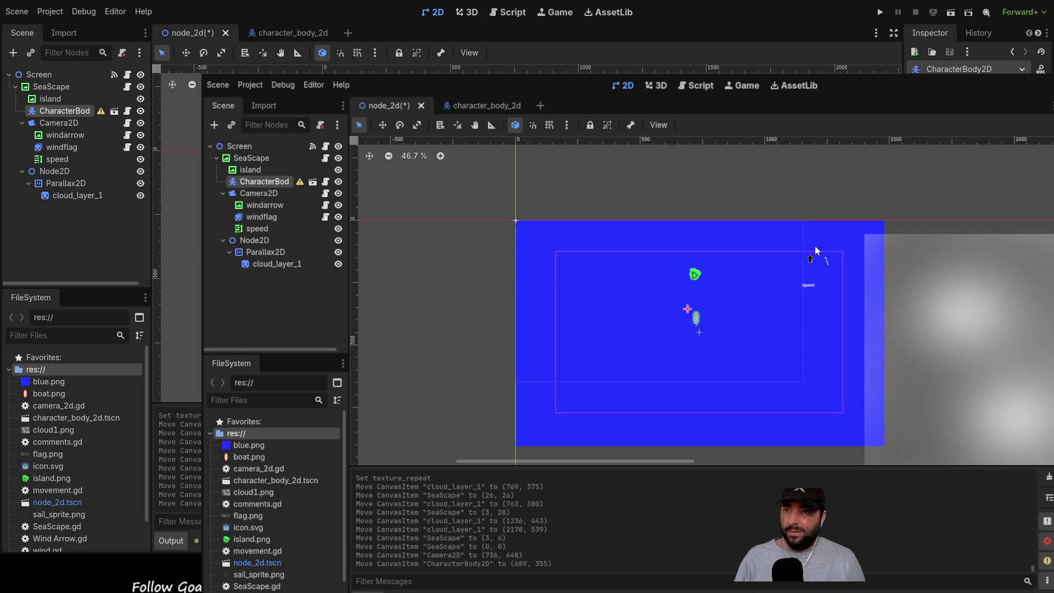
key("Return")
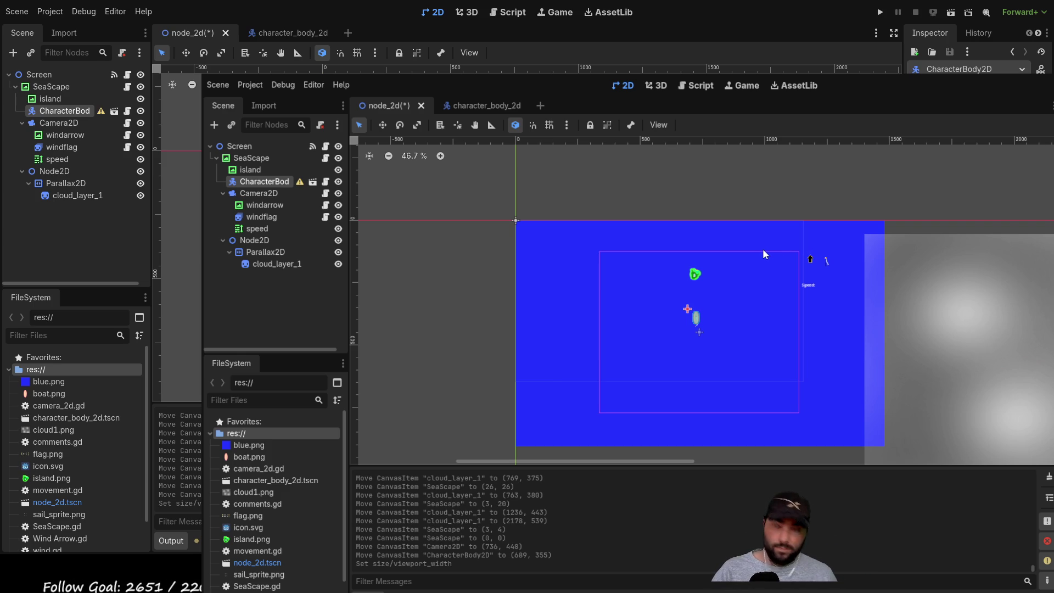
key("Return")
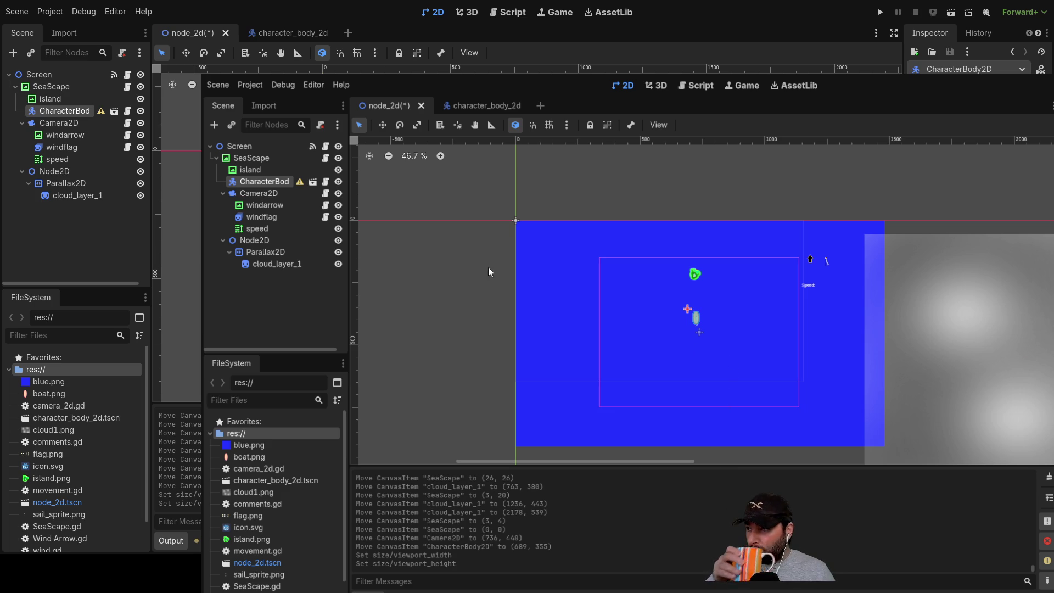
left_click(278, 193)
Drag the SeaScape sea background back toward the origin.
left_click_drag(743, 338, 660, 301)
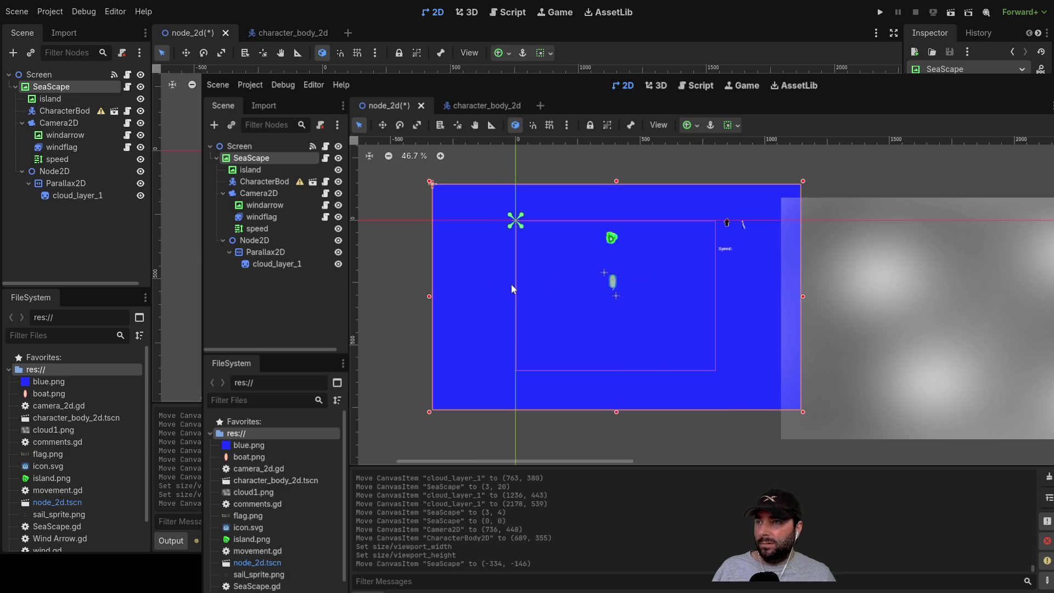
left_click(530, 175)
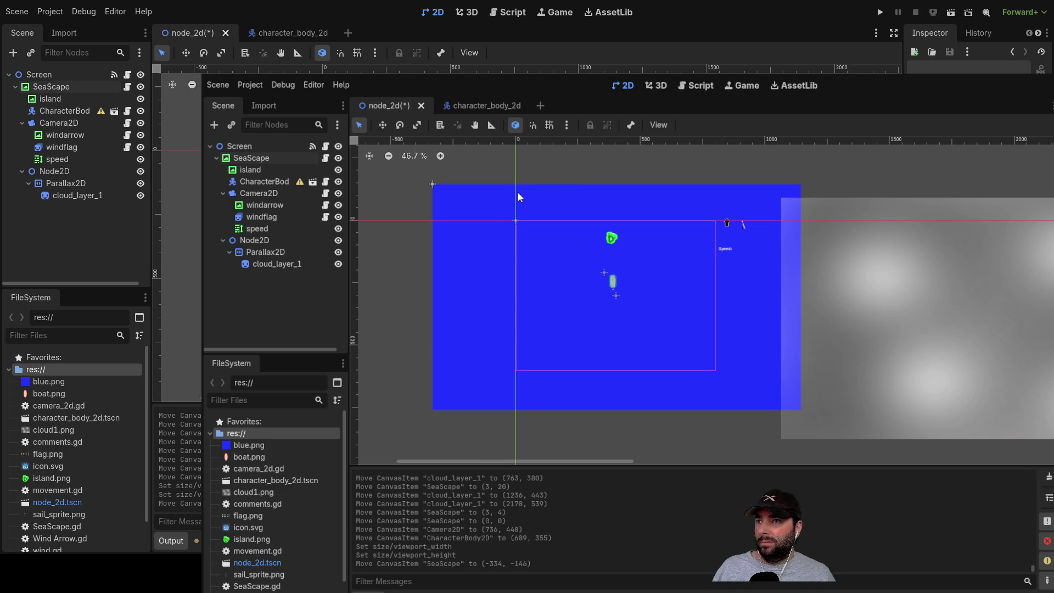
left_click(467, 203)
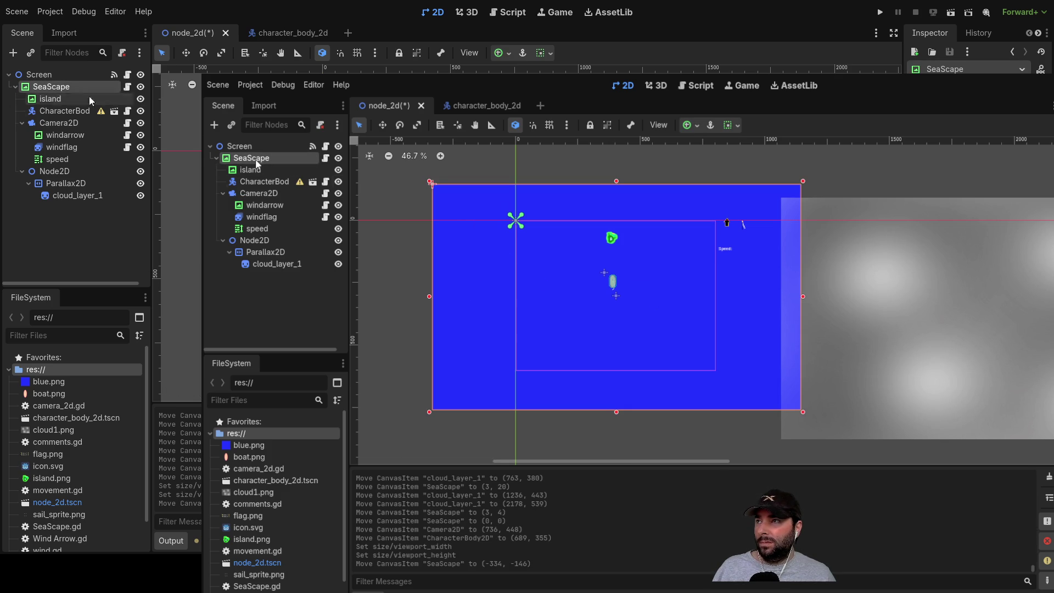
mouse_move(460, 204)
left_mouse_down()
mouse_move(543, 238)
mouse_move(536, 230)
left_mouse_up()
scroll(522, 220, "up", 7)
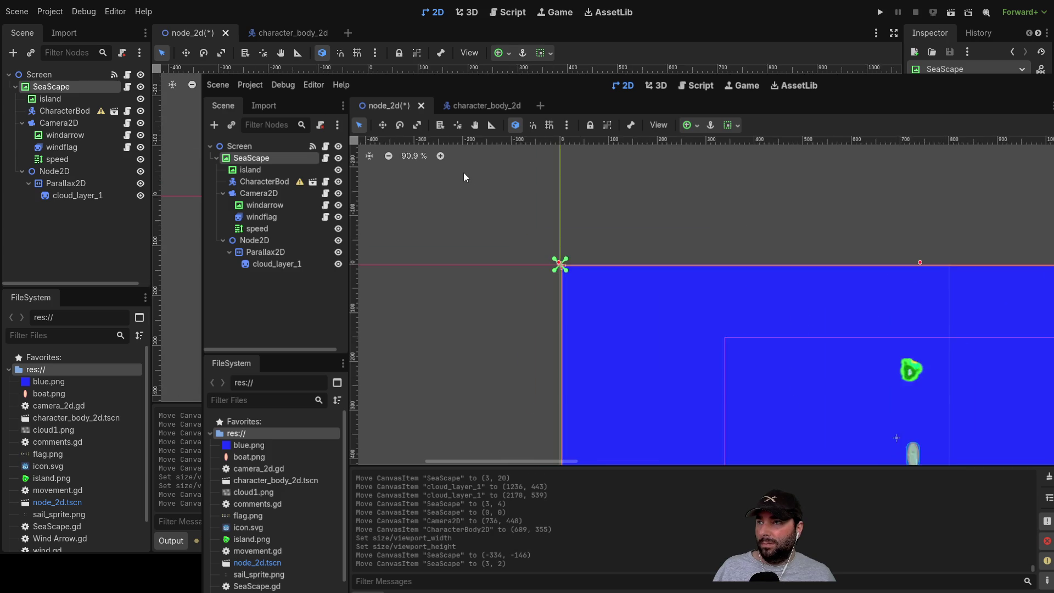
scroll(684, 229, "up", 2)
left_click_drag(673, 258, 668, 249)
scroll(683, 273, "down", 6)
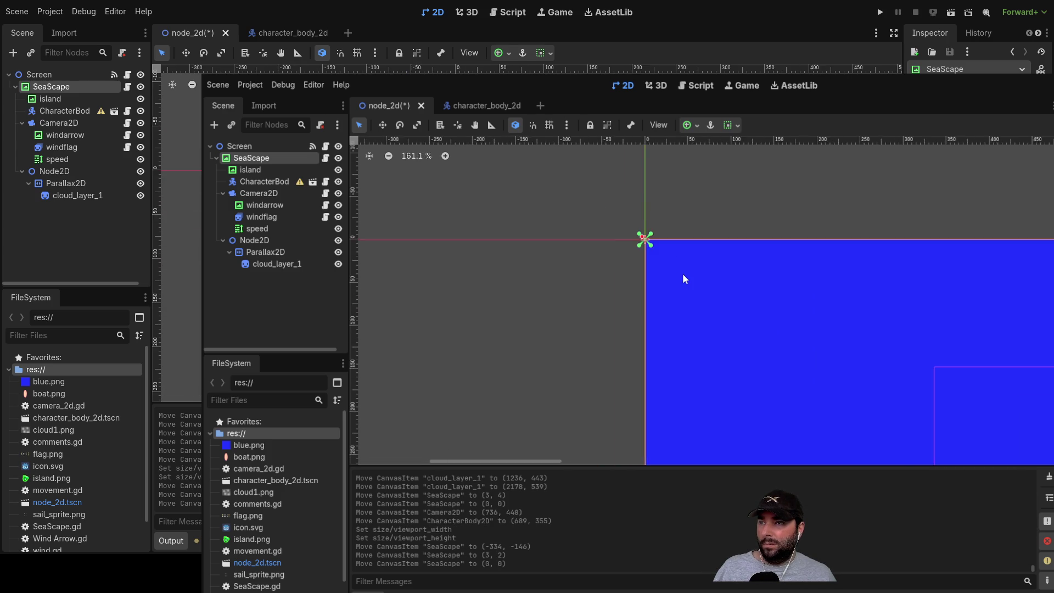
scroll(684, 321, "down", 3)
left_click(775, 214)
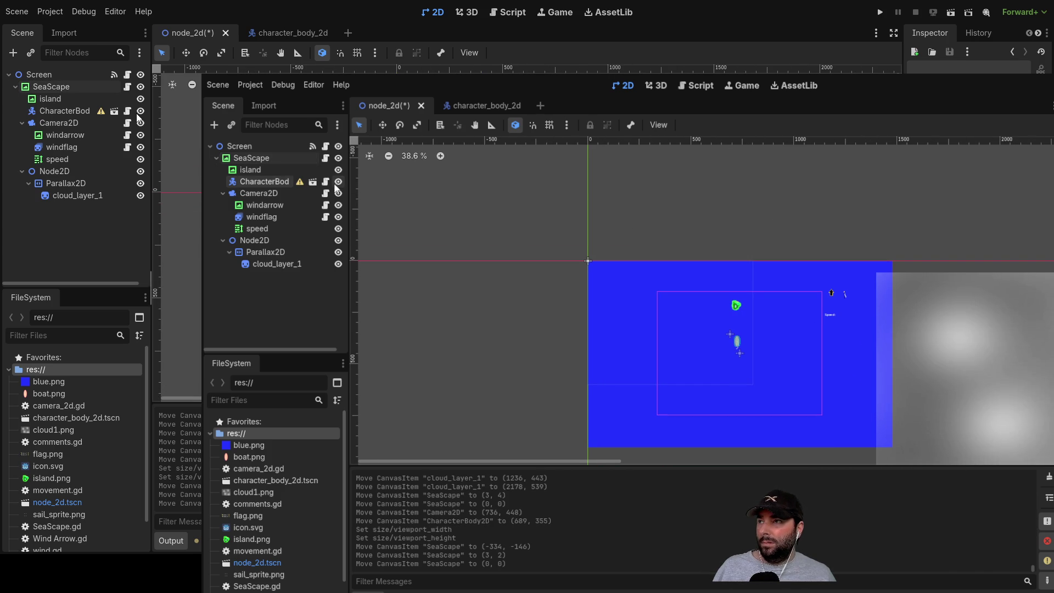
Snap the sea background onto (0, 0) and temporarily hide SeaScape.
left_click(83, 123)
scroll(690, 332, "up", 3)
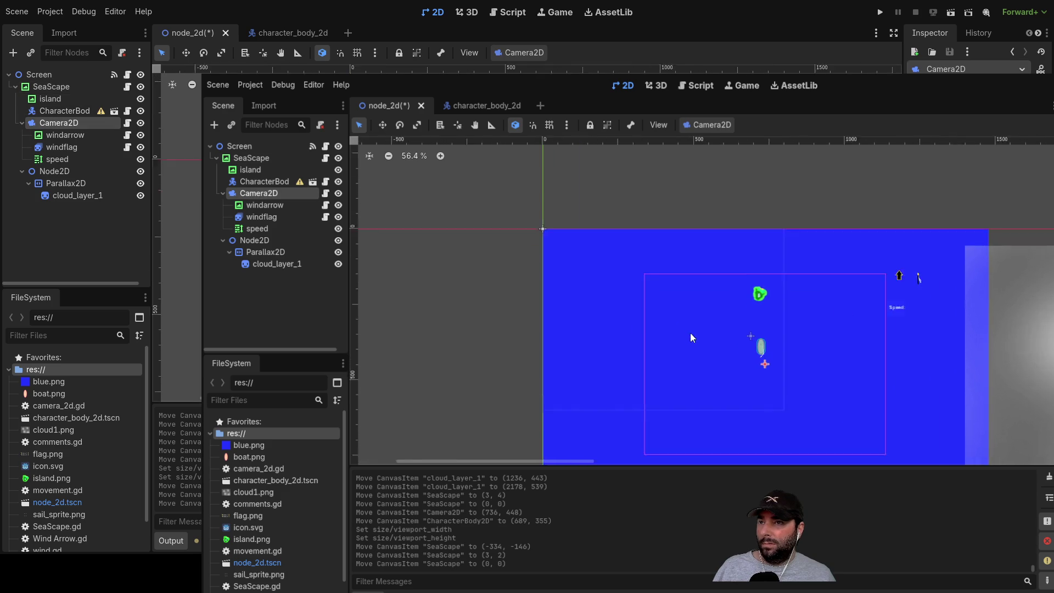
mouse_move(714, 366)
left_mouse_down()
mouse_move(690, 344)
mouse_move(711, 362)
left_mouse_up()
scroll(536, 264, "up", 8)
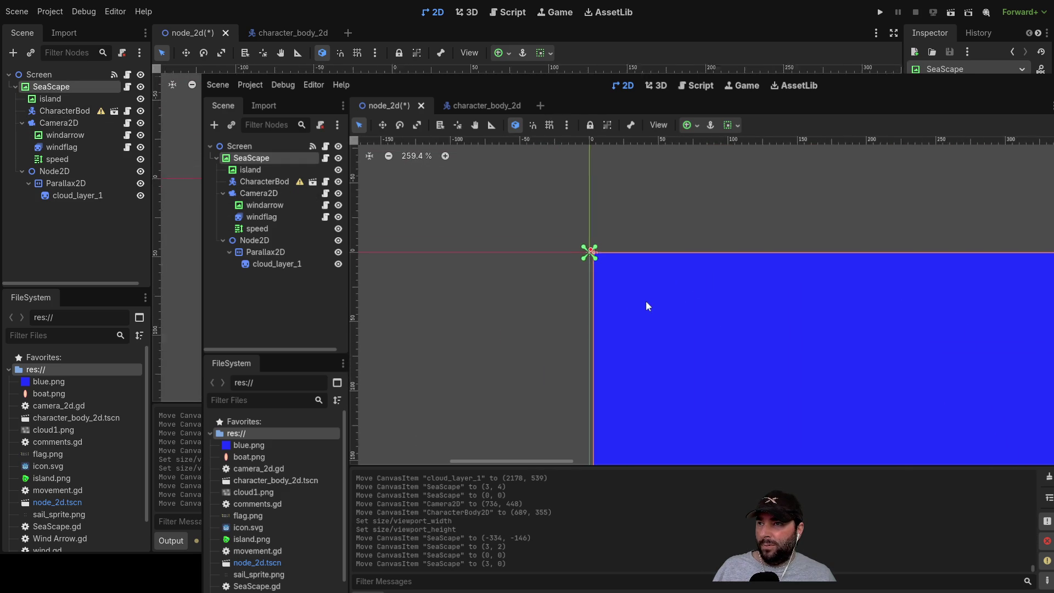
left_click_drag(644, 299, 637, 296)
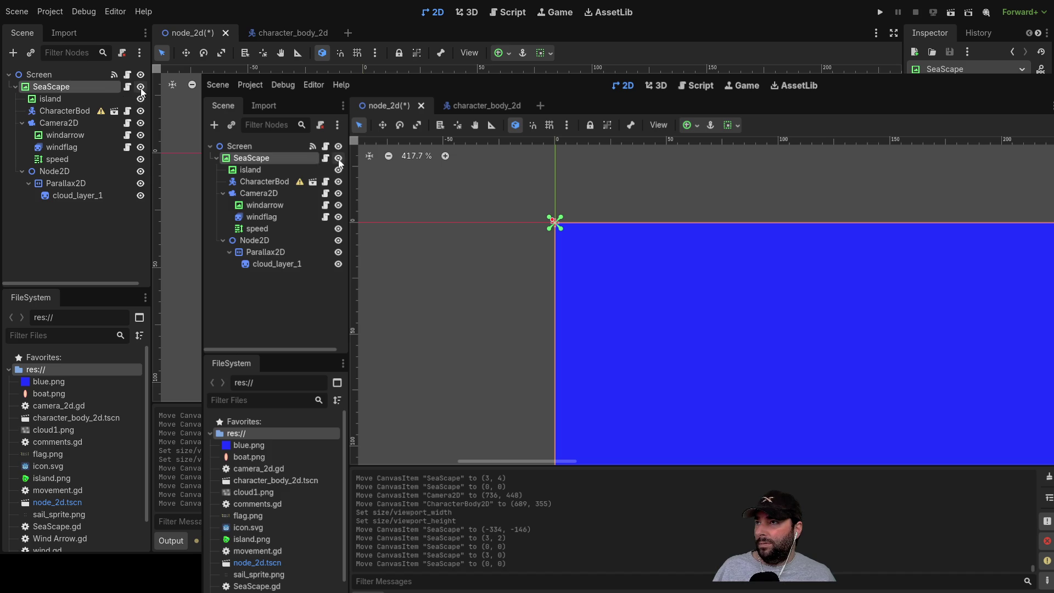
left_click(338, 158)
scroll(513, 322, "down", 8)
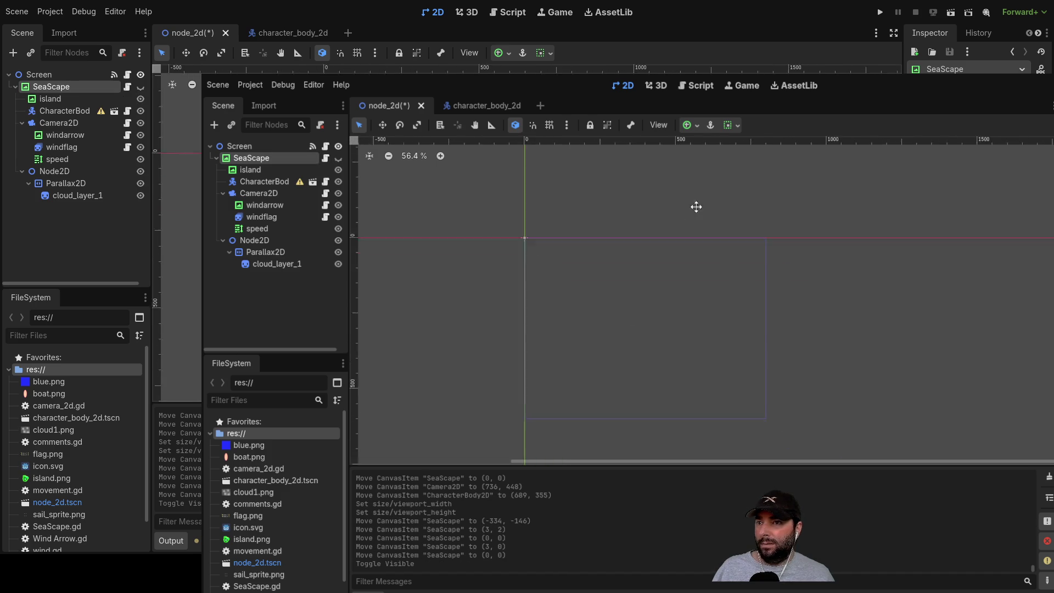
left_click_drag(527, 212, 578, 242)
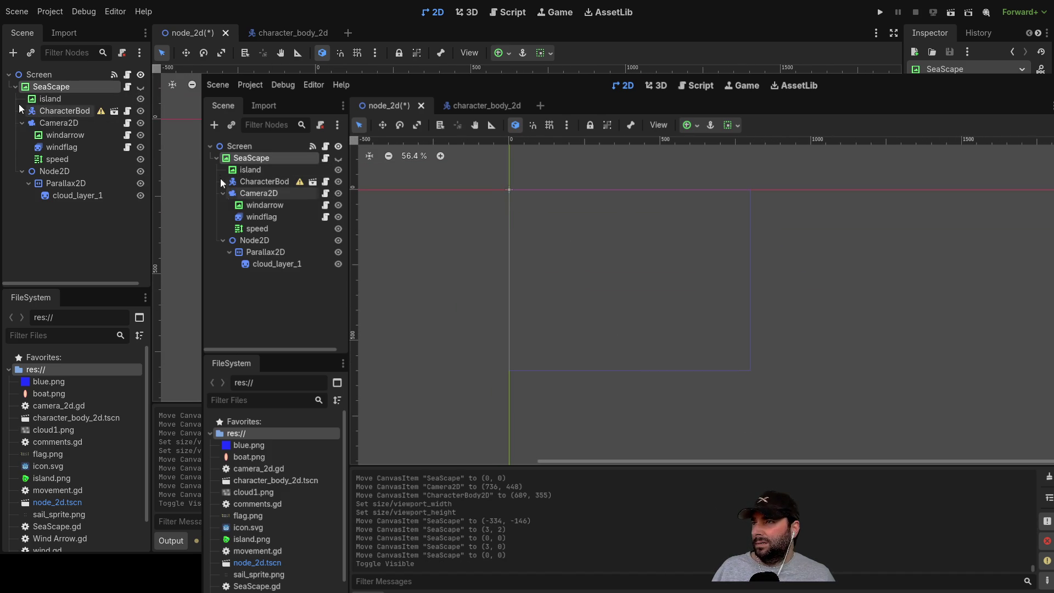
Unhide SeaScape so the sea, island and boat reappear, then select CharacterBody2D.
left_click(67, 124)
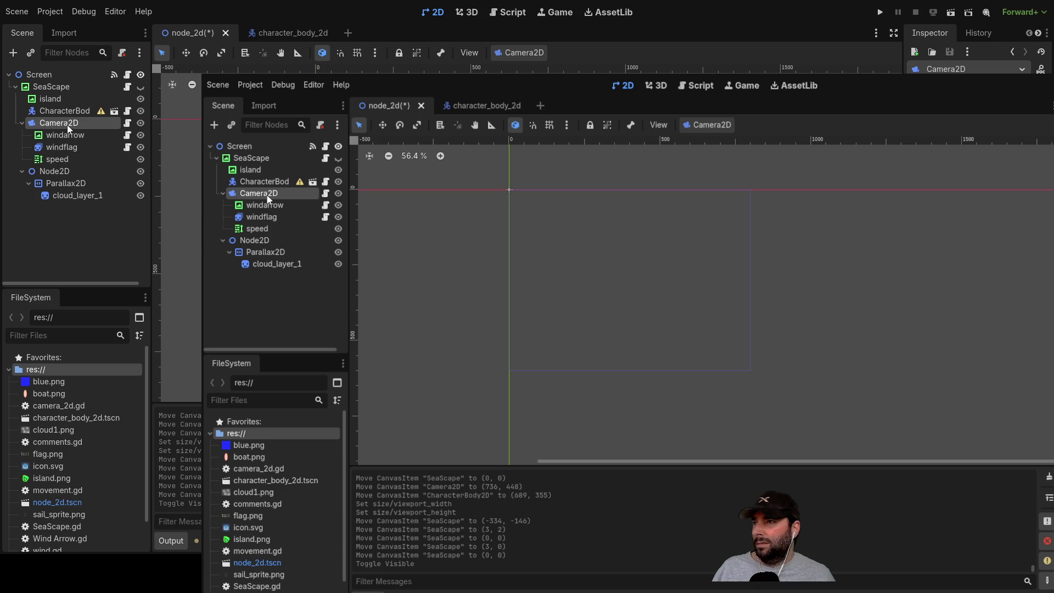
left_click(141, 86)
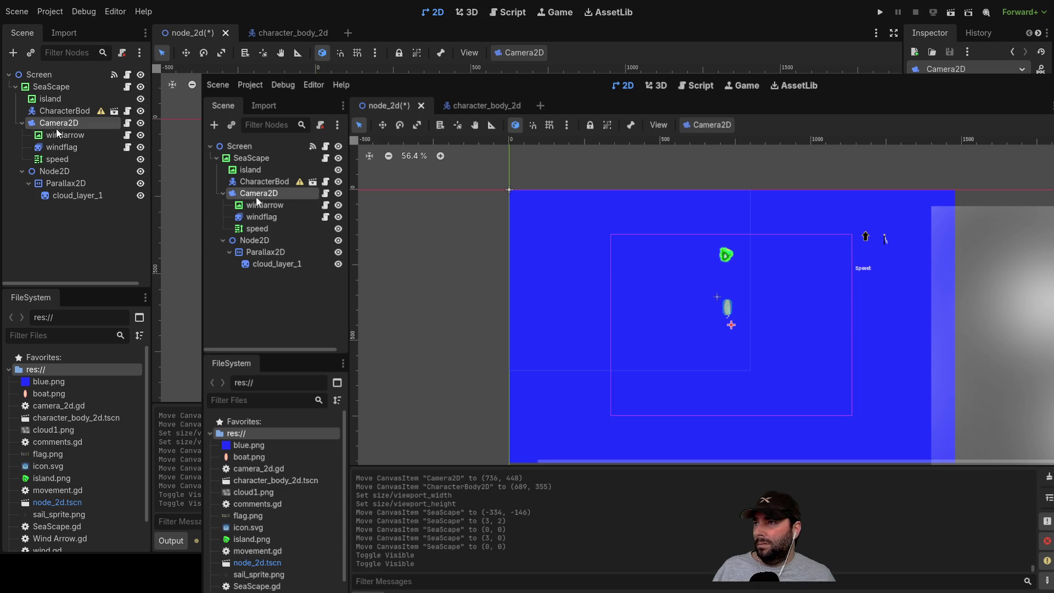
left_click(55, 112)
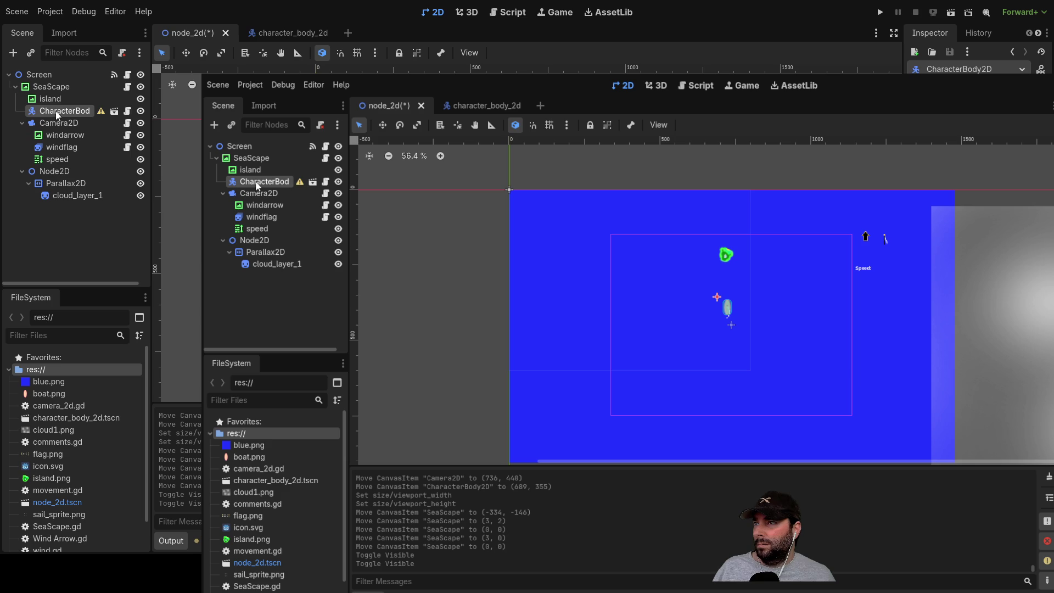
scroll(730, 317, "up", 4)
Nudge the boat's CharacterBody2D left and upward in the sea scene.
scroll(731, 316, "down", 3)
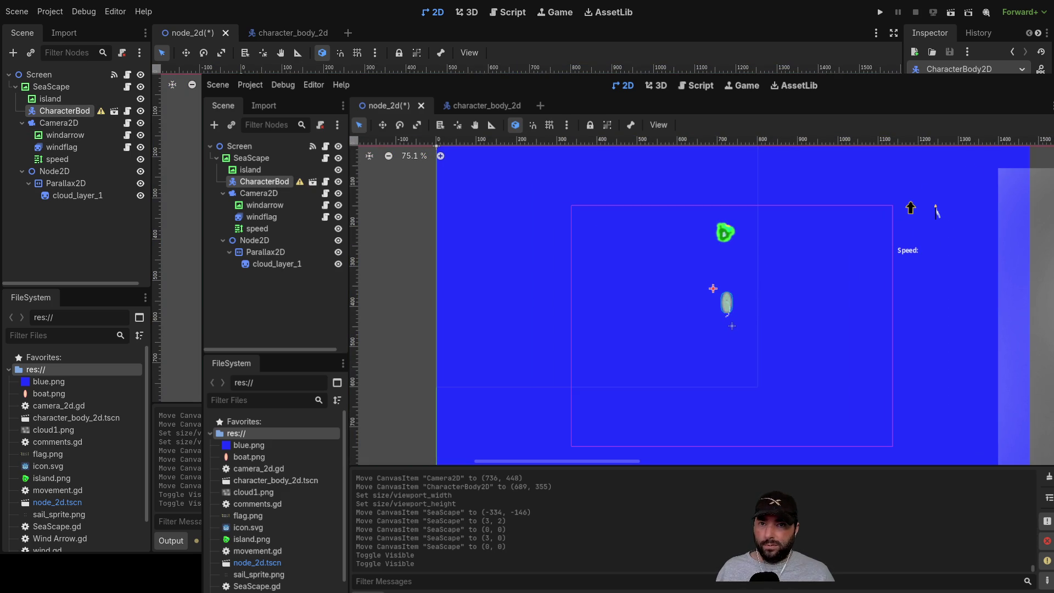
key("Return")
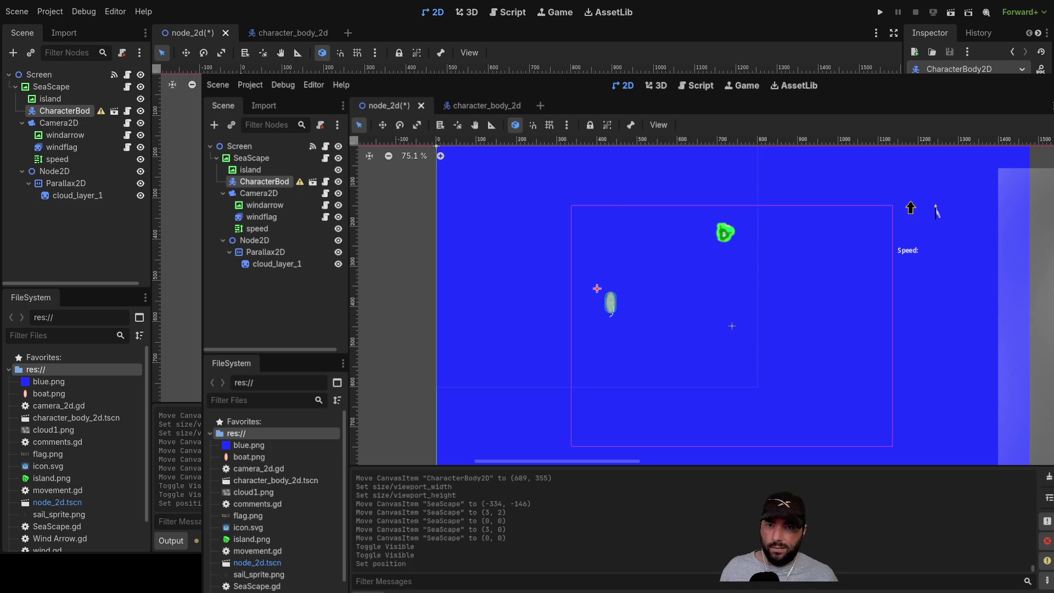
key("Return")
scroll(698, 282, "down", 3)
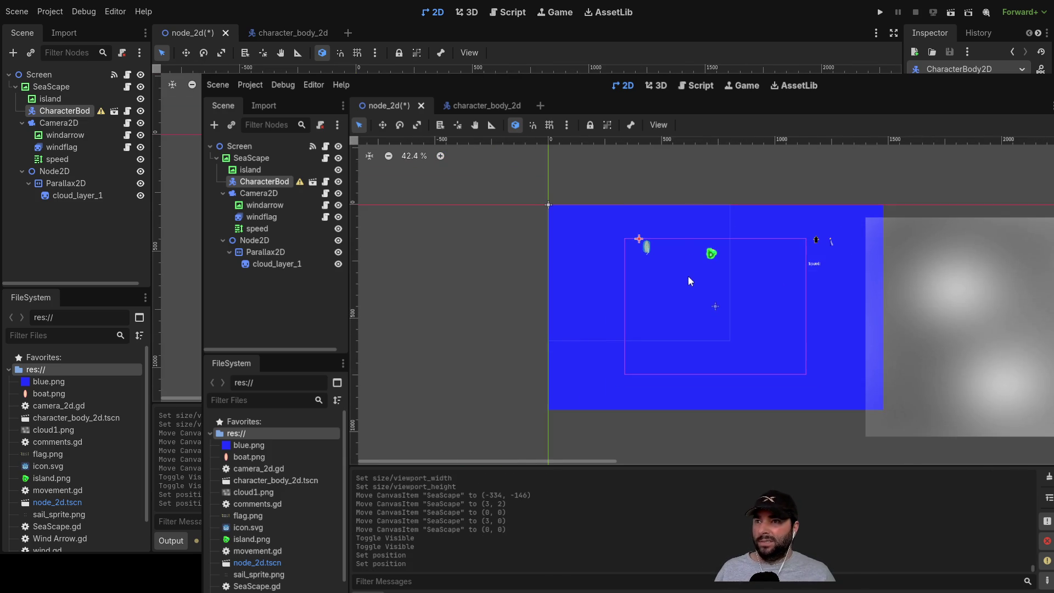
scroll(687, 187, "up", 2)
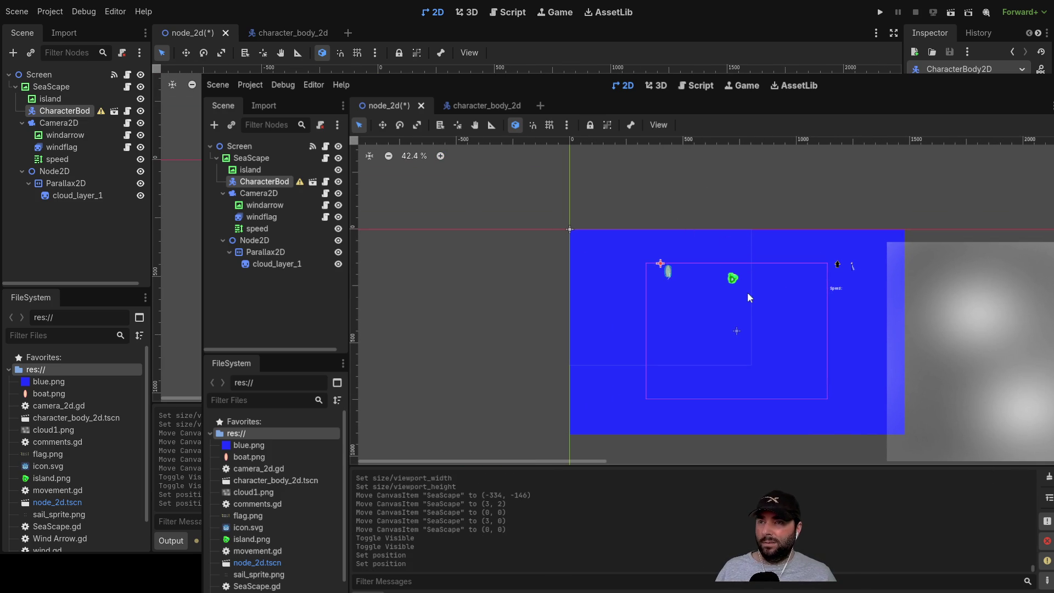
scroll(703, 285, "up", 3)
scroll(700, 294, "down", 2)
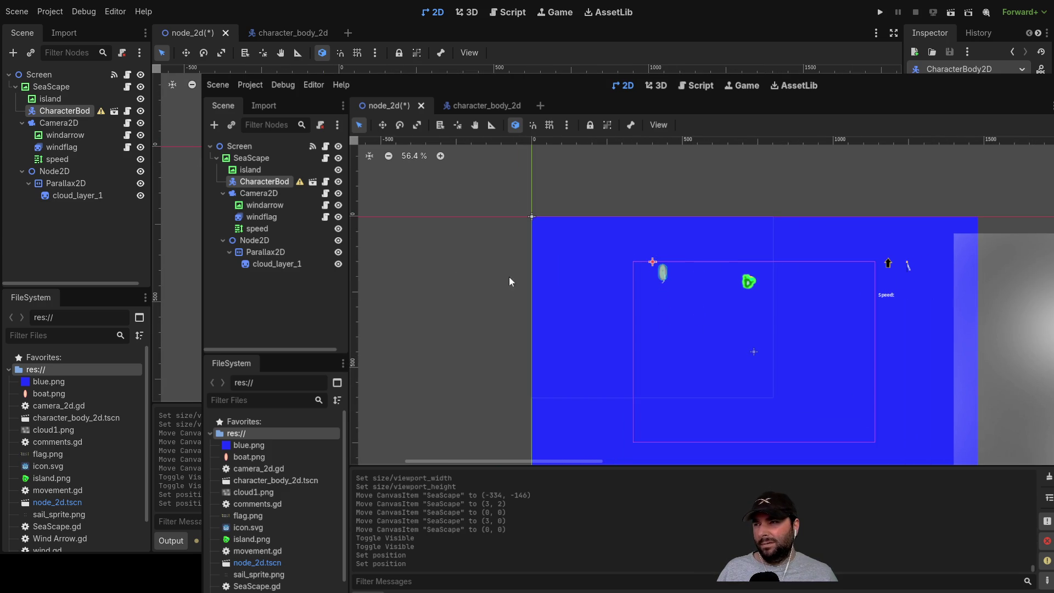
Select and adjust the Camera2D, then open the boat's character_body_2d scene.
left_click(255, 196)
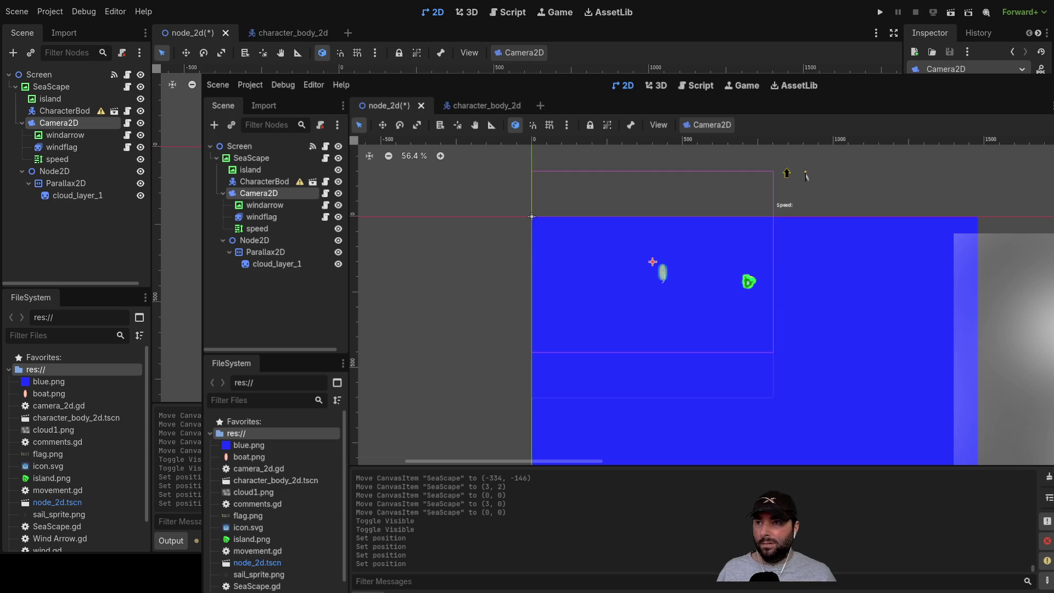
left_click(868, 191)
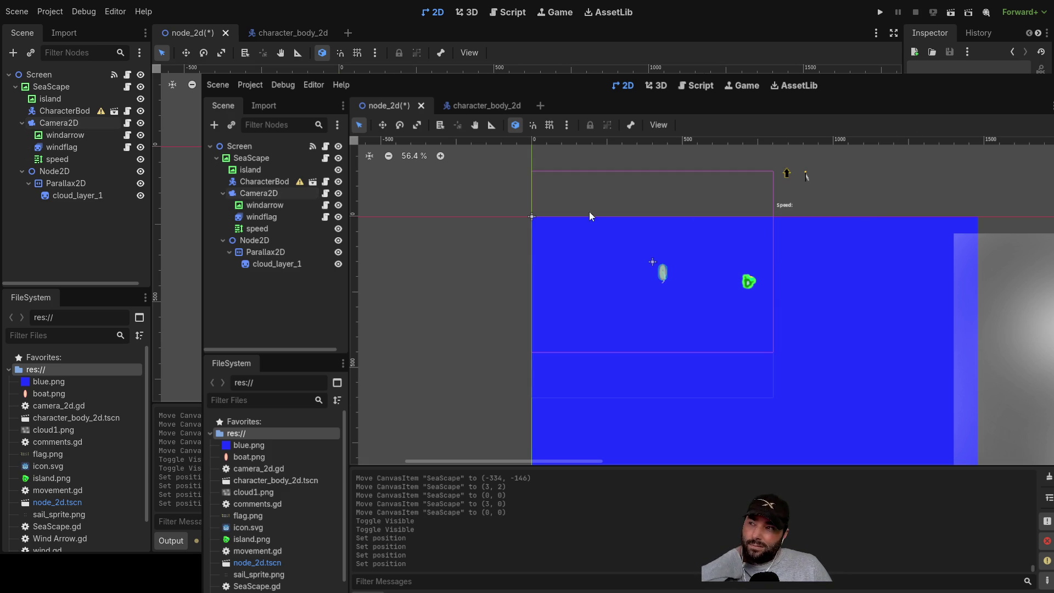
left_click(262, 195)
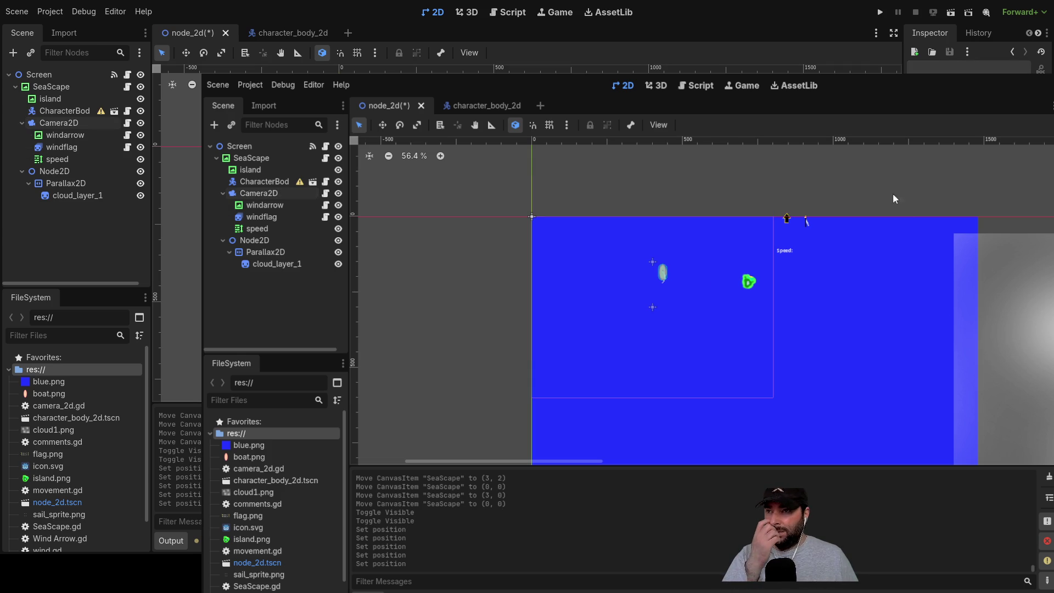
left_click(259, 181)
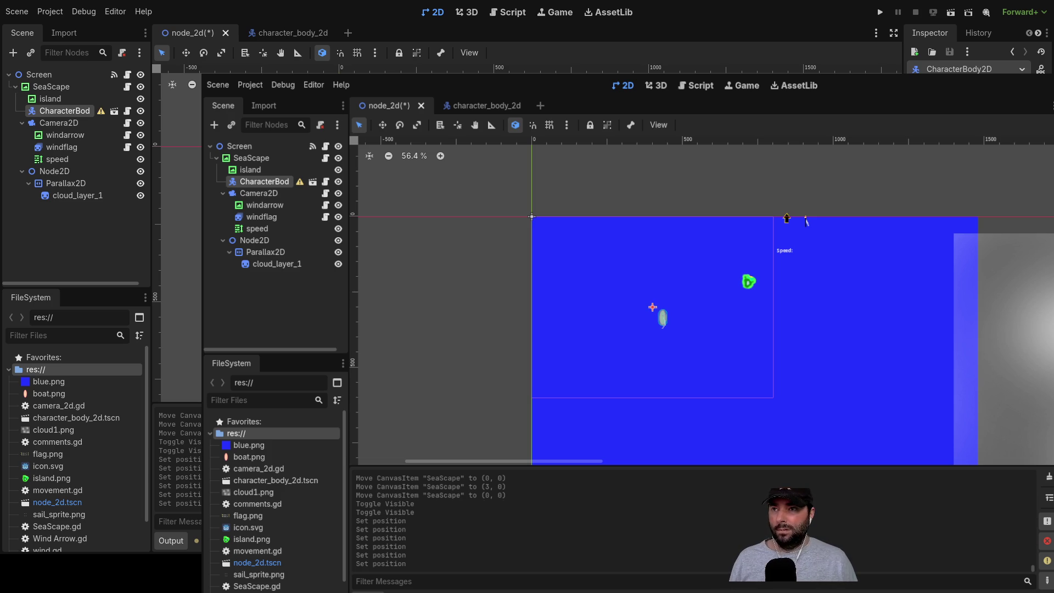
left_click(671, 179)
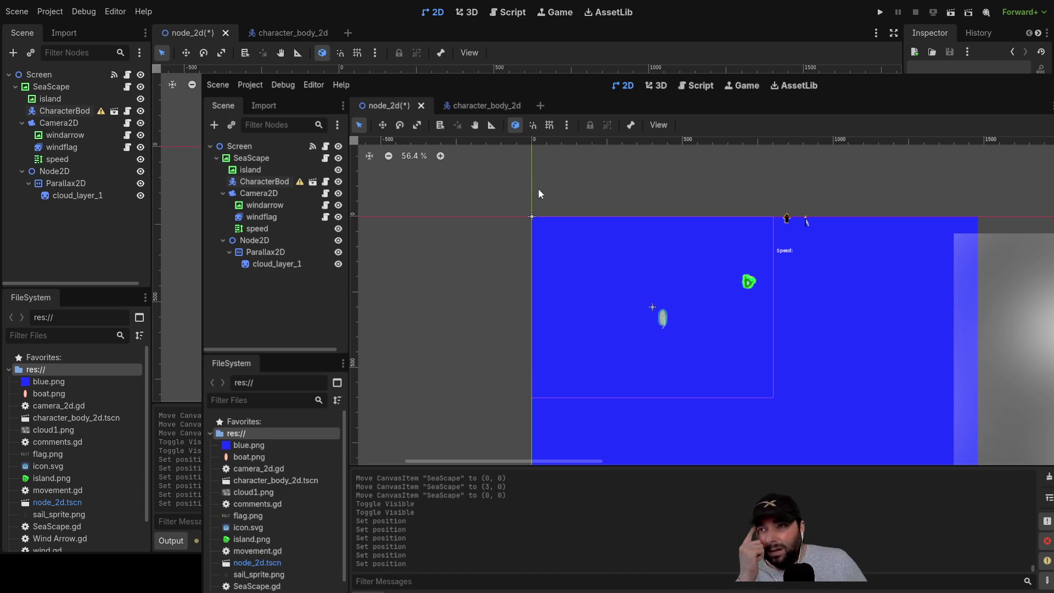
left_click(283, 32)
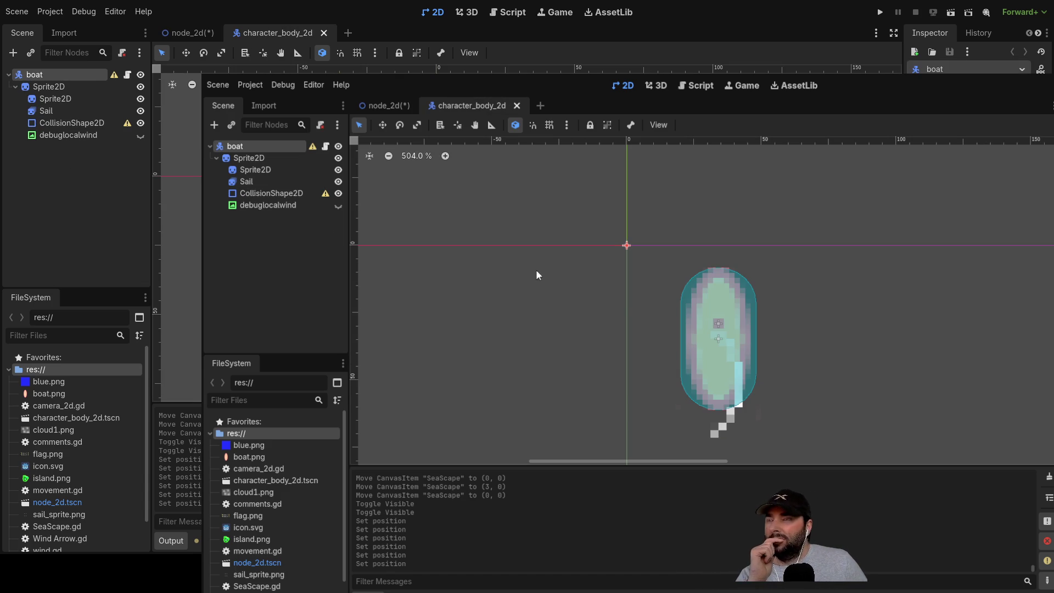
Nudge the Sail slightly, then drag the hull Sprite2D left onto the collision capsule.
left_click(55, 87)
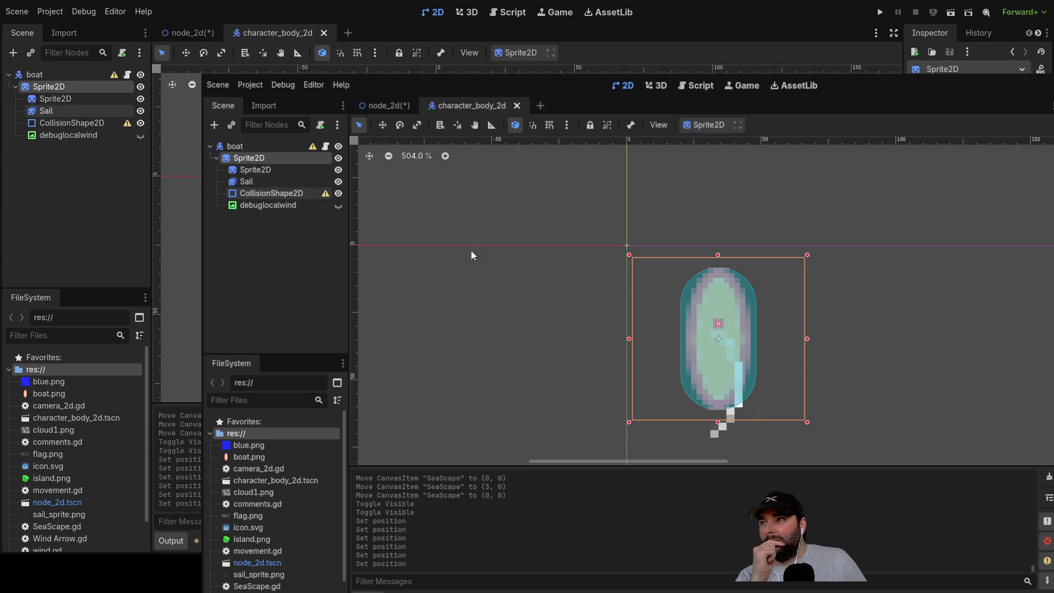
mouse_move(783, 370)
left_mouse_down()
mouse_move(779, 350)
mouse_move(785, 371)
left_mouse_up()
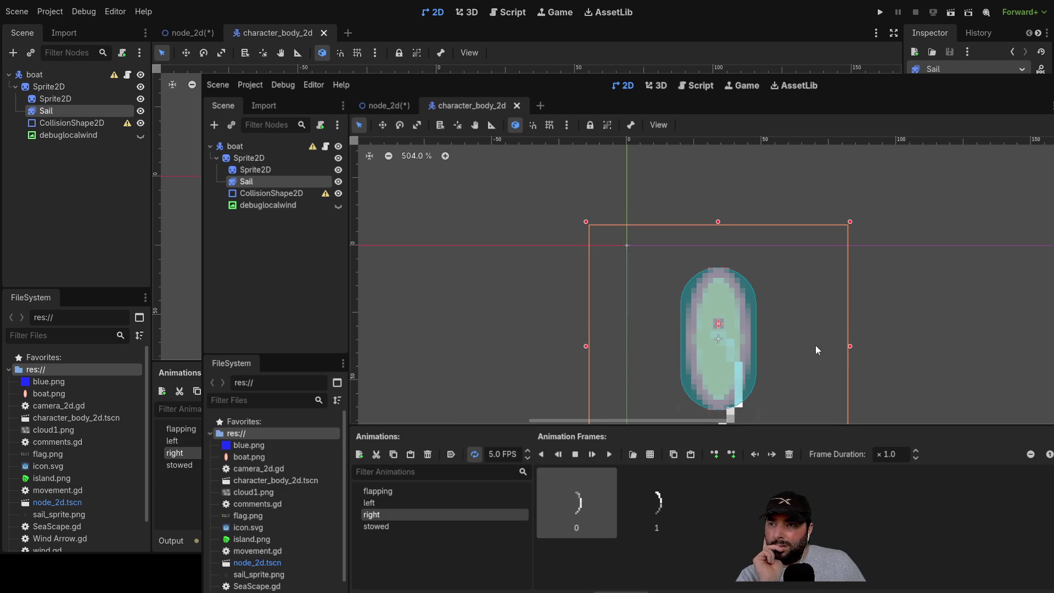
left_click(902, 315)
scroll(863, 311, "down", 2)
left_click(34, 86)
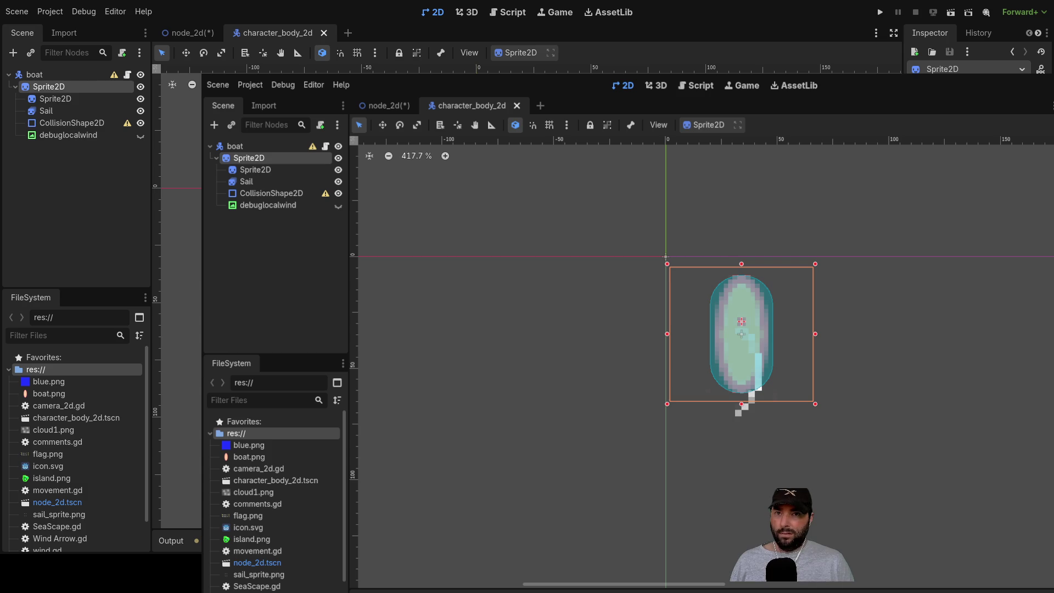
left_click_drag(741, 335, 652, 335)
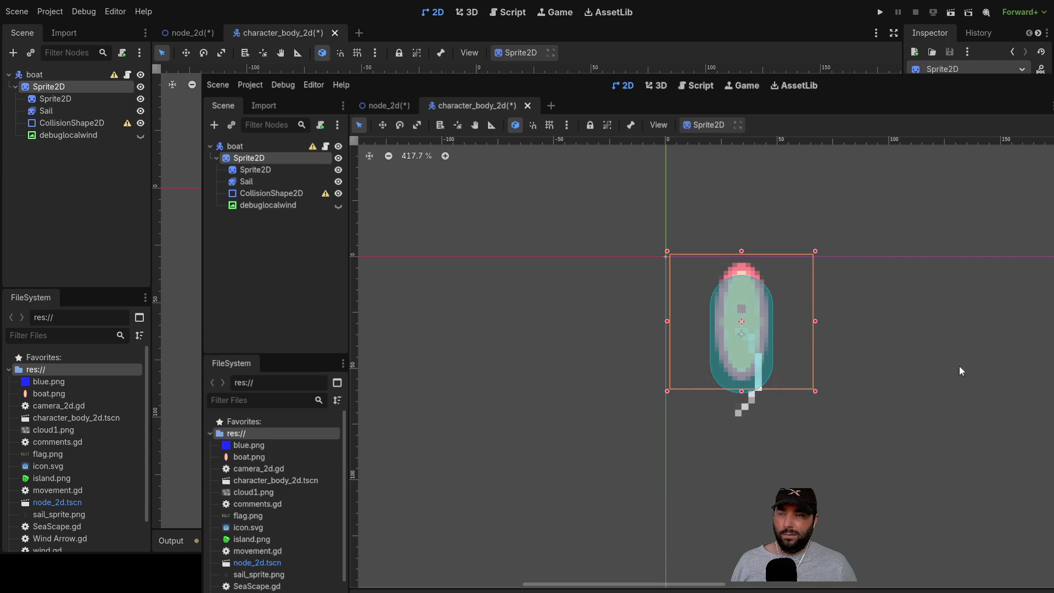
Nudge the hull Sprite2D with arrow keys and undos until it sits on both origin axes.
left_click(931, 314)
scroll(881, 341, "up", 5)
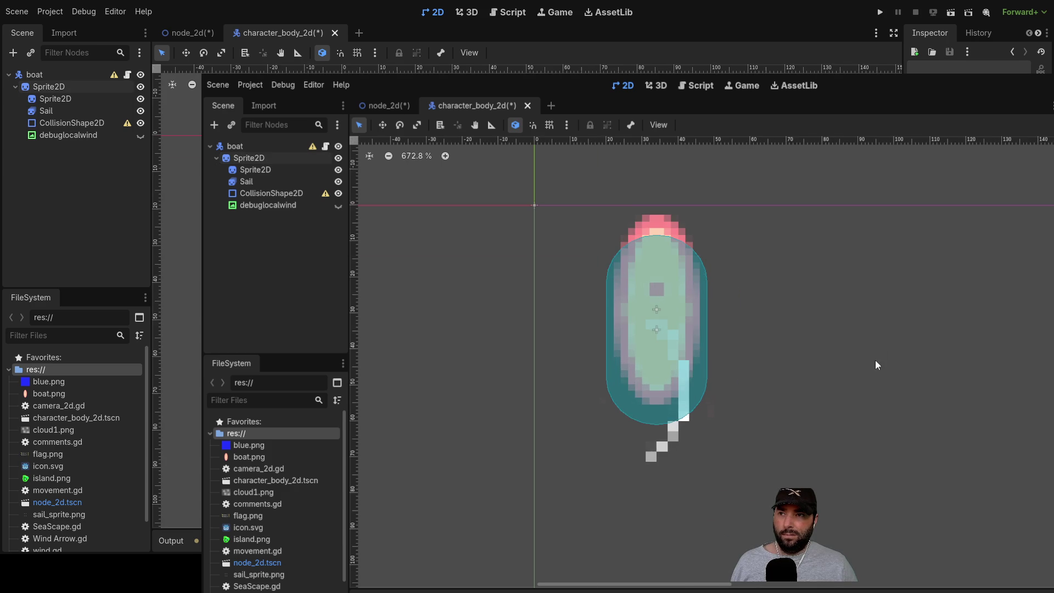
left_click(666, 256)
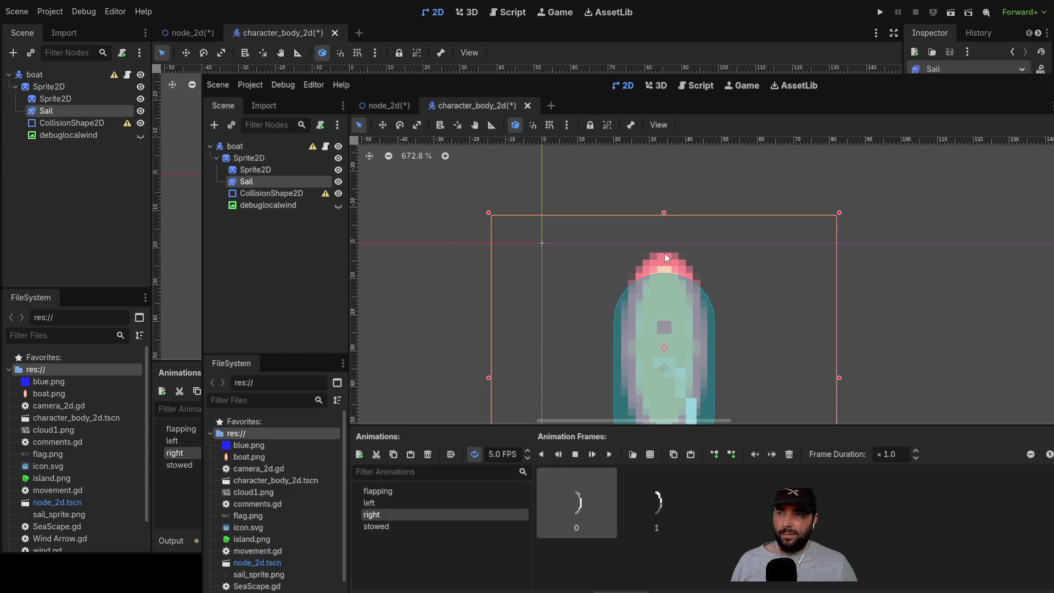
left_click(55, 98)
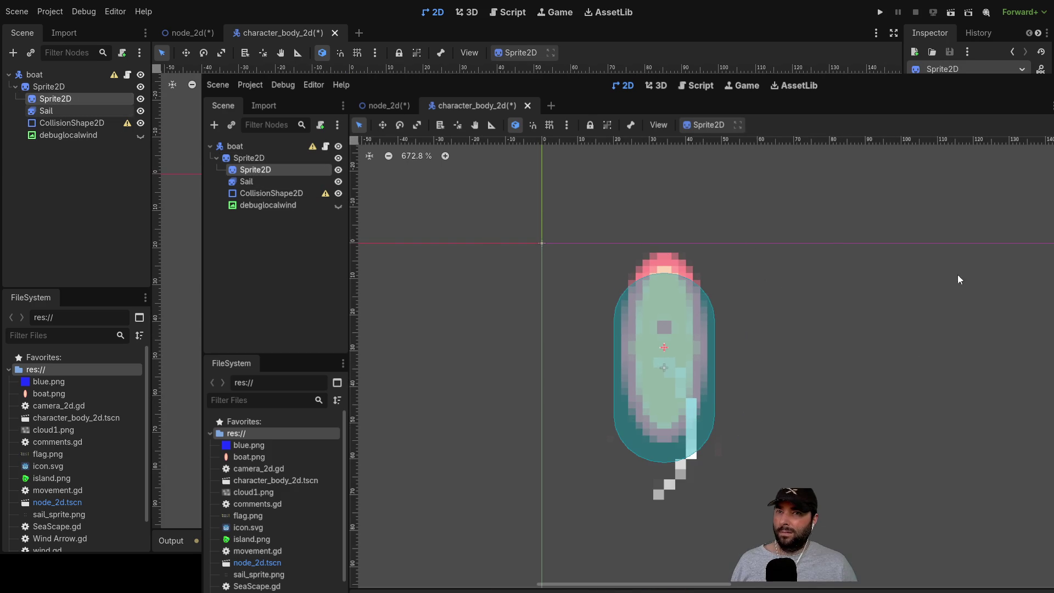
left_click(48, 88)
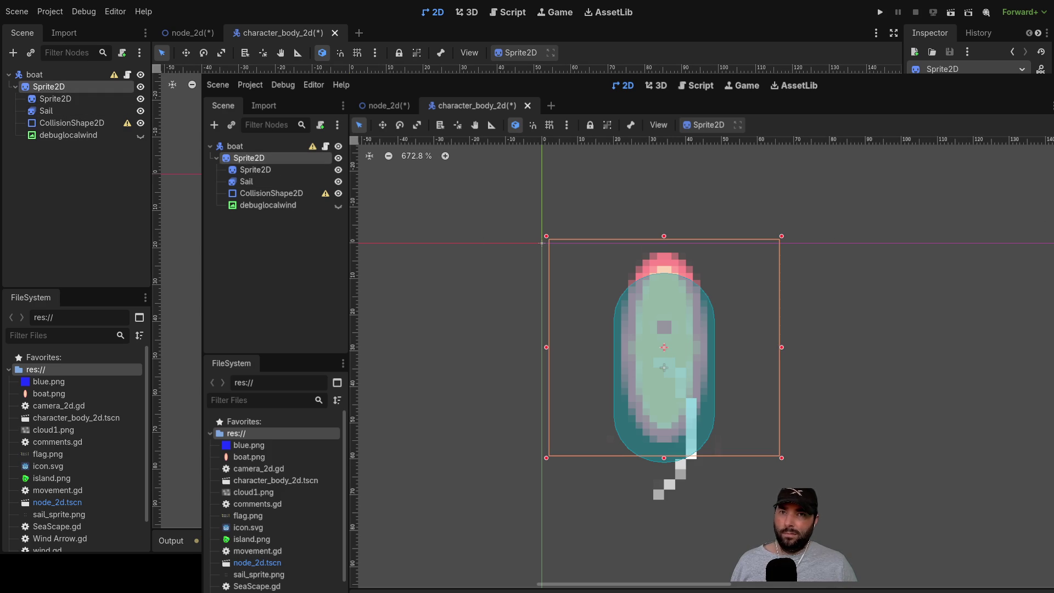
key("Right")
key("Right")
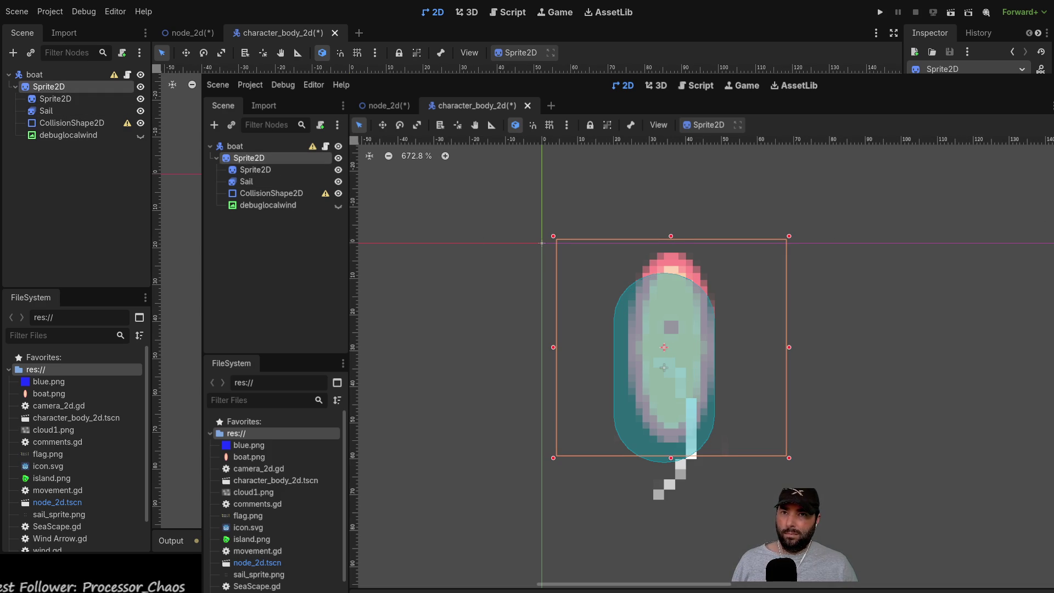
key("Down")
key("Down")
key("Down")
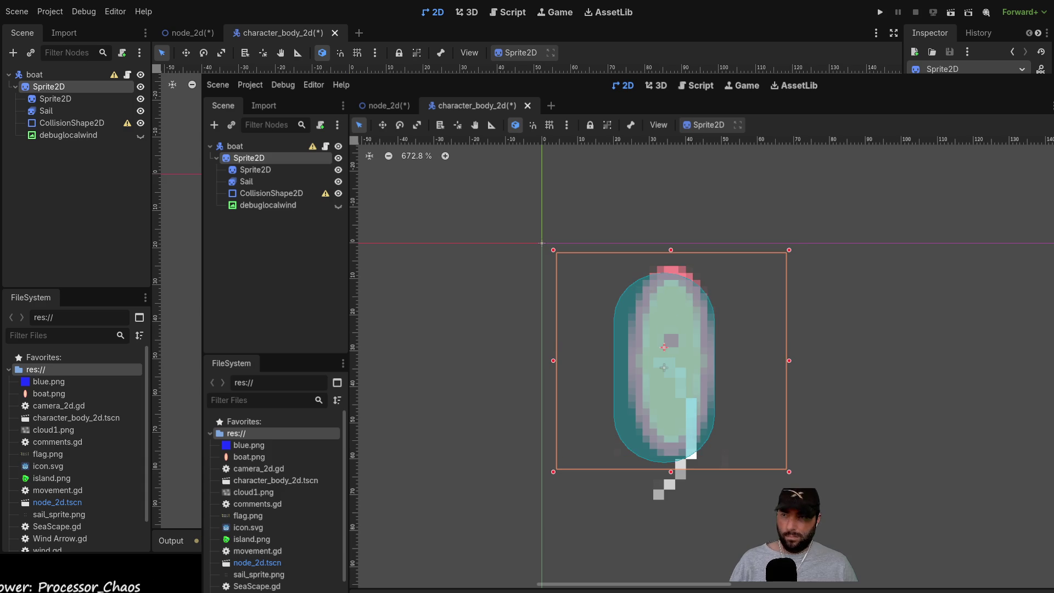
key("Left")
key("Left")
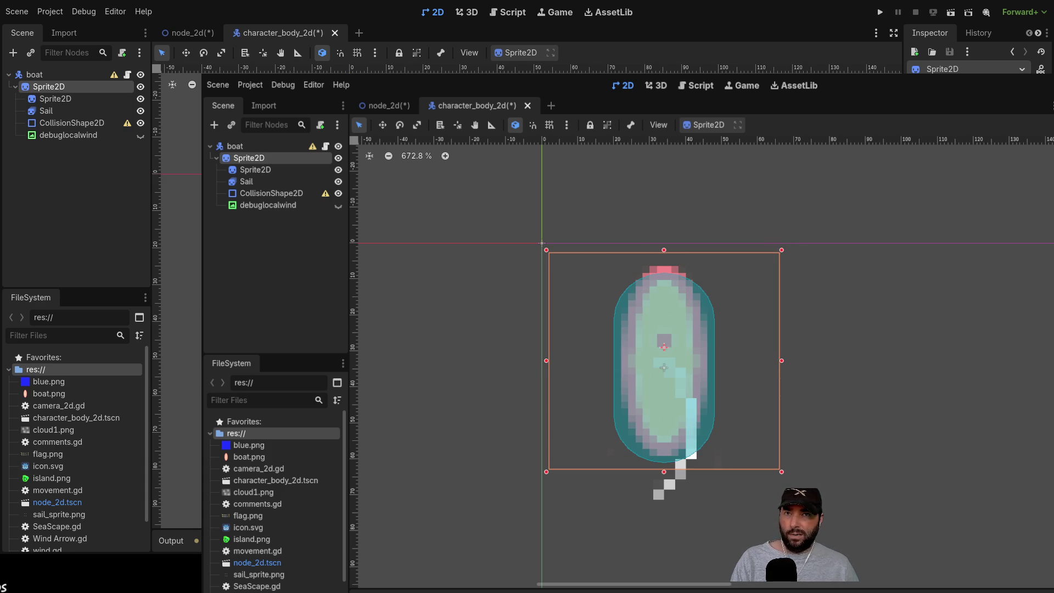
key("Down")
key("Down")
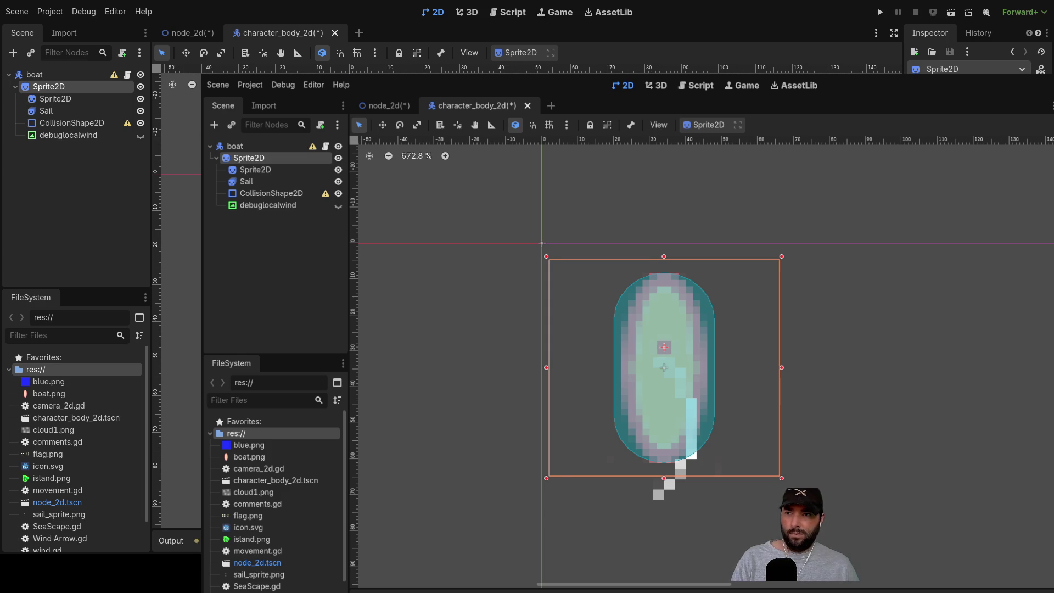
key("ctrl+z")
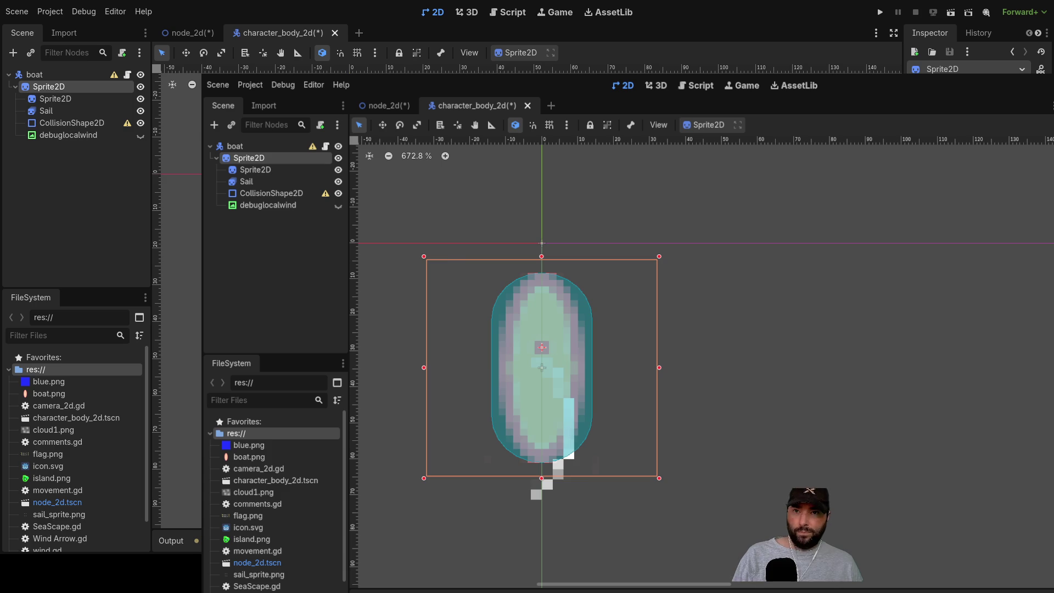
key("ctrl+z")
left_click(759, 322)
scroll(762, 322, "down", 2)
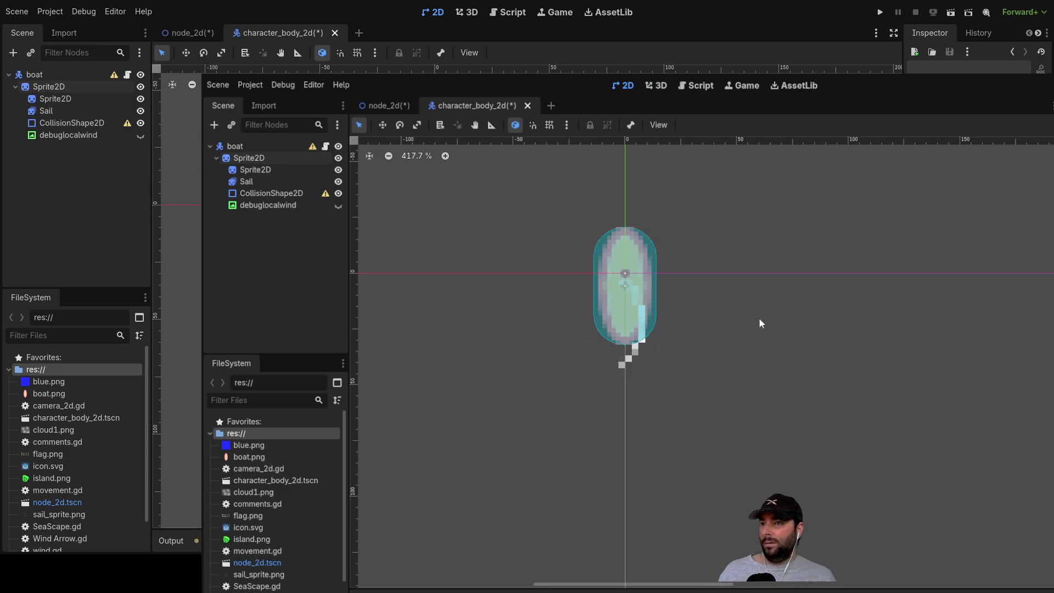
left_click(382, 106)
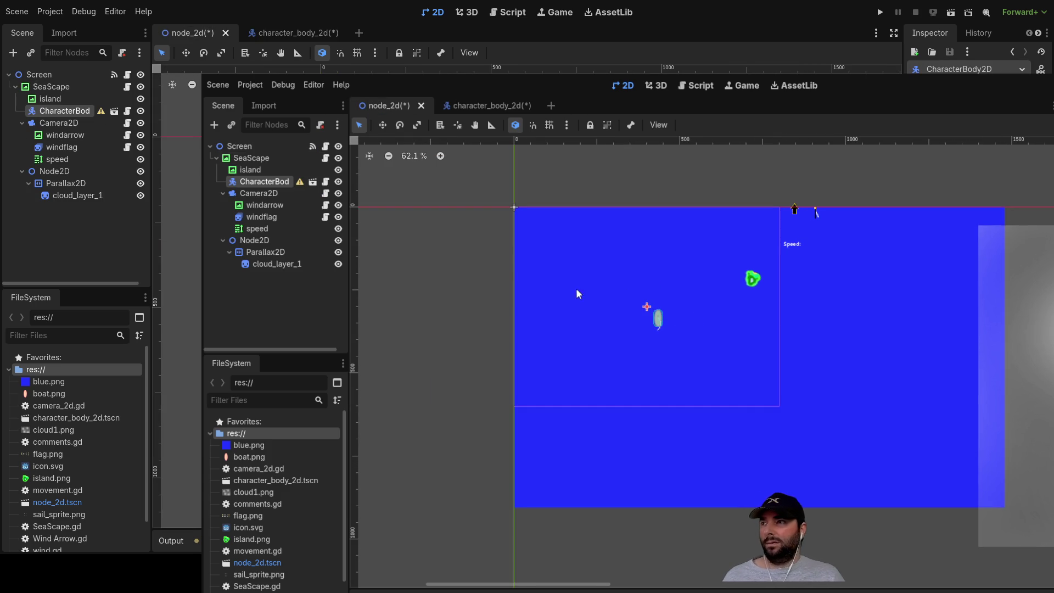
scroll(680, 342, "up", 5)
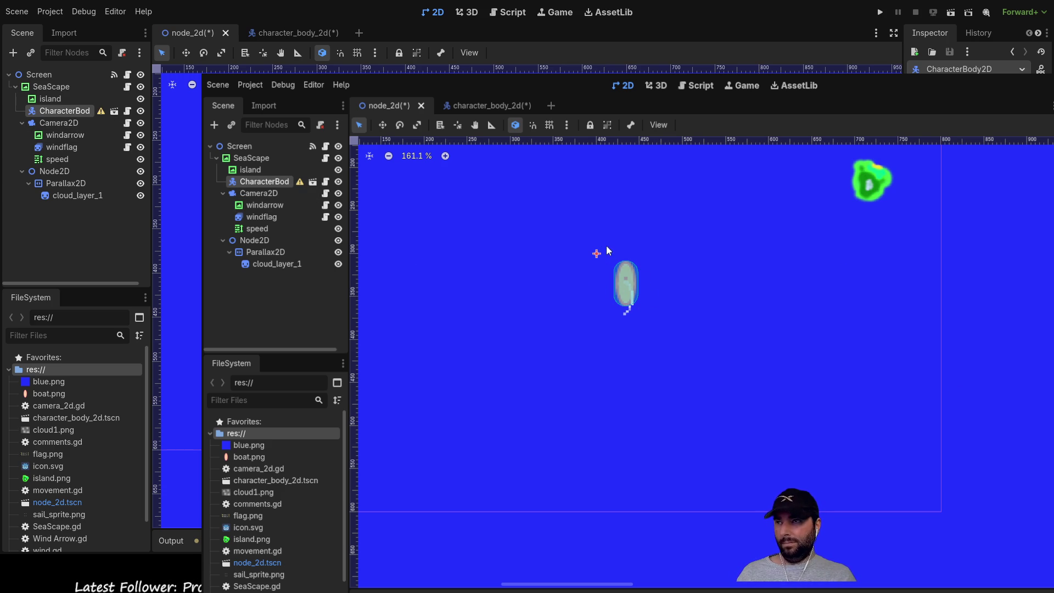
left_click(482, 105)
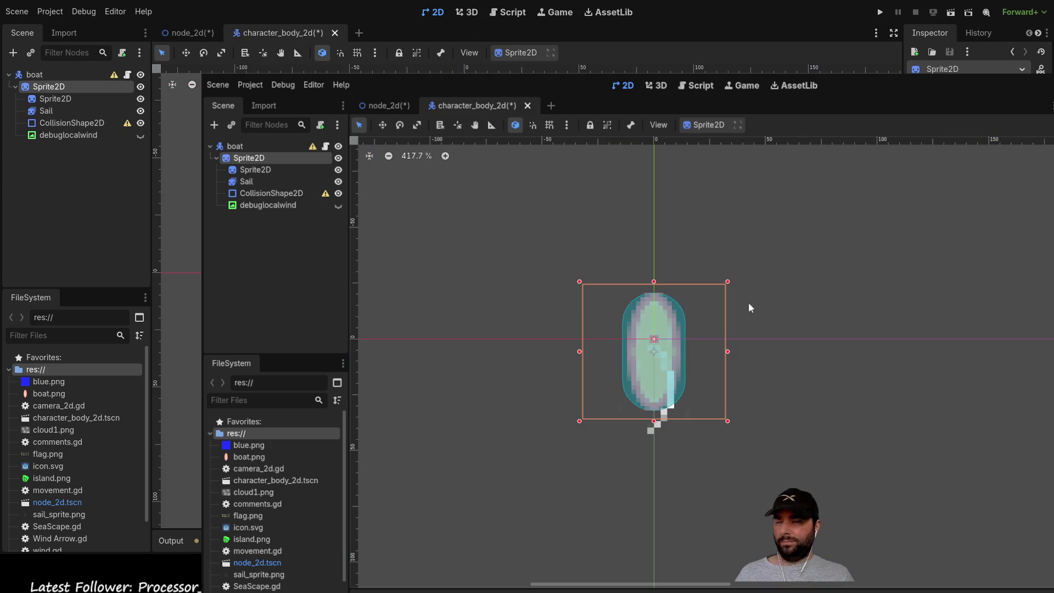
Inspect the boat's Sprite2D, CollisionShape2D and Sail animations, then return to the node_2d scene.
left_click(778, 361)
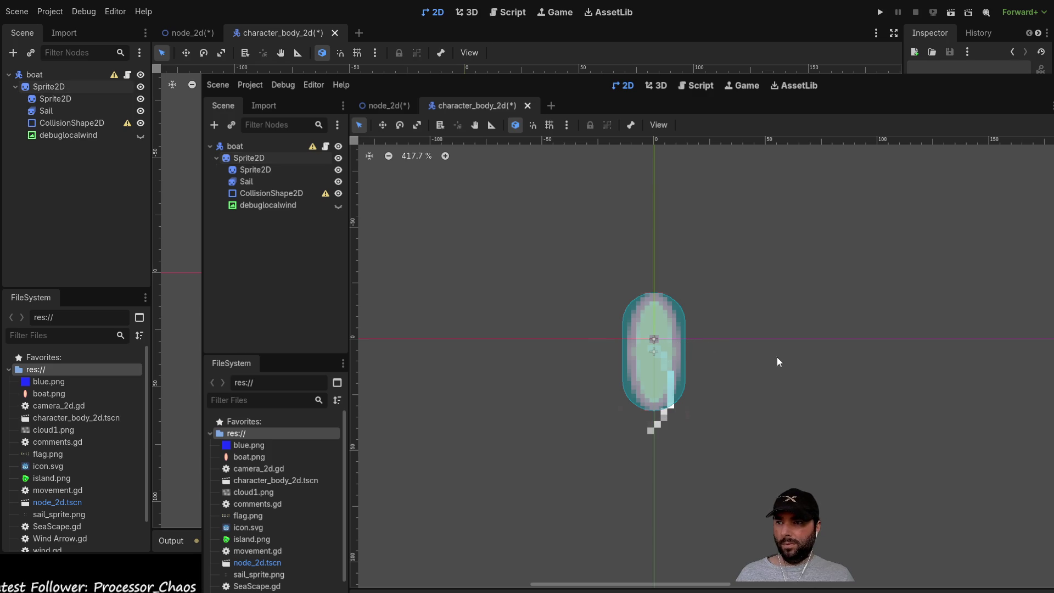
left_click(63, 89)
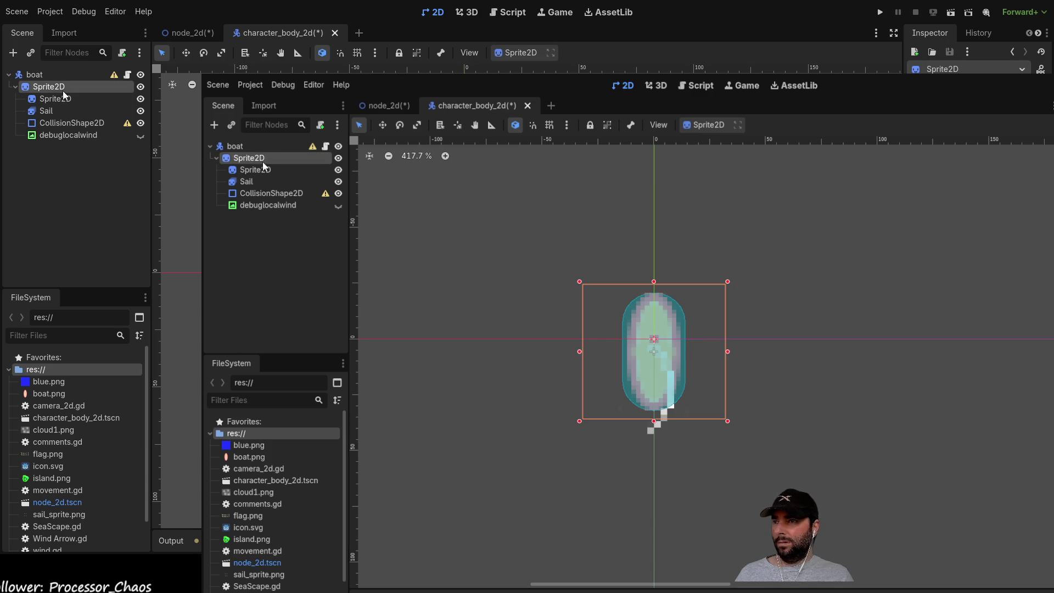
left_click(822, 423)
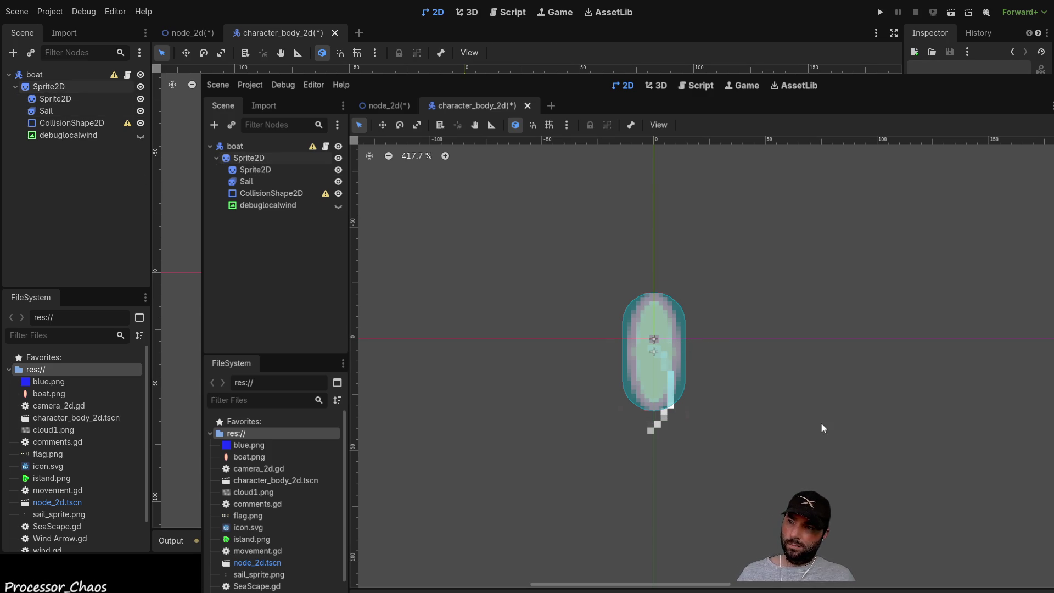
scroll(653, 368, "up", 5)
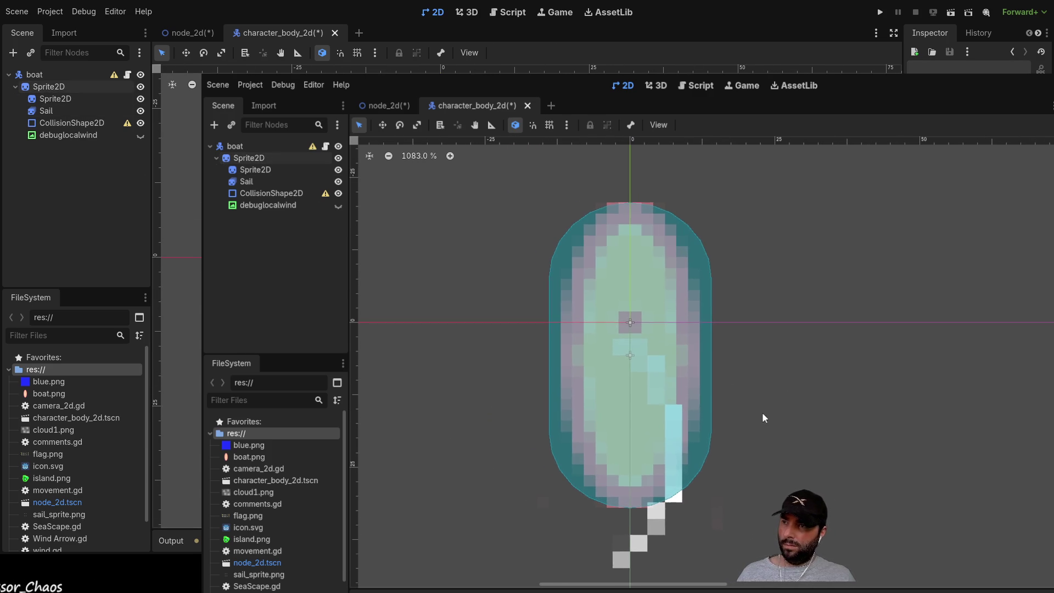
left_click(630, 358)
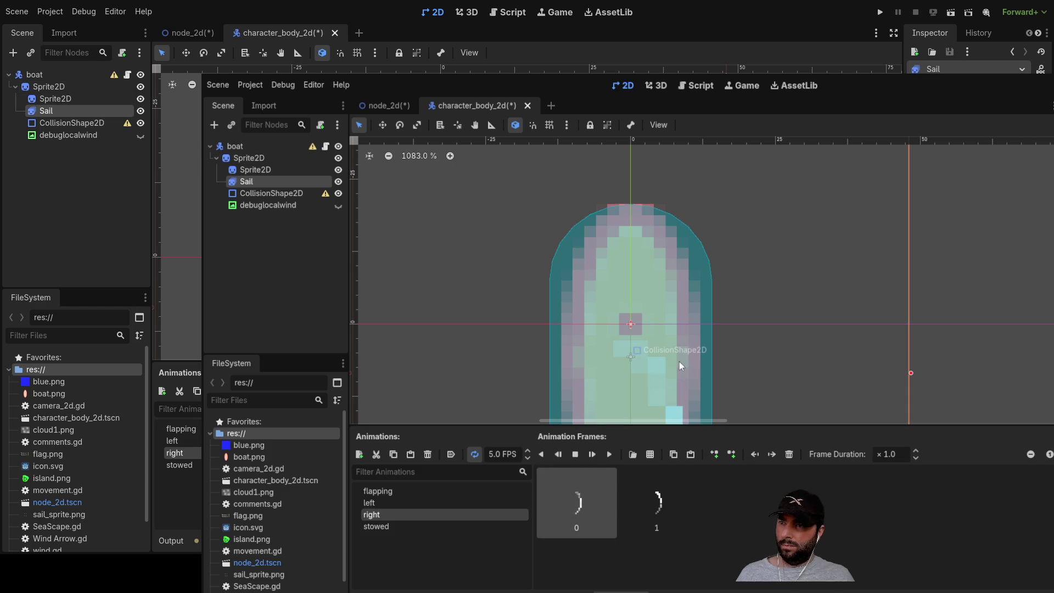
scroll(816, 360, "down", 2)
left_click(829, 380)
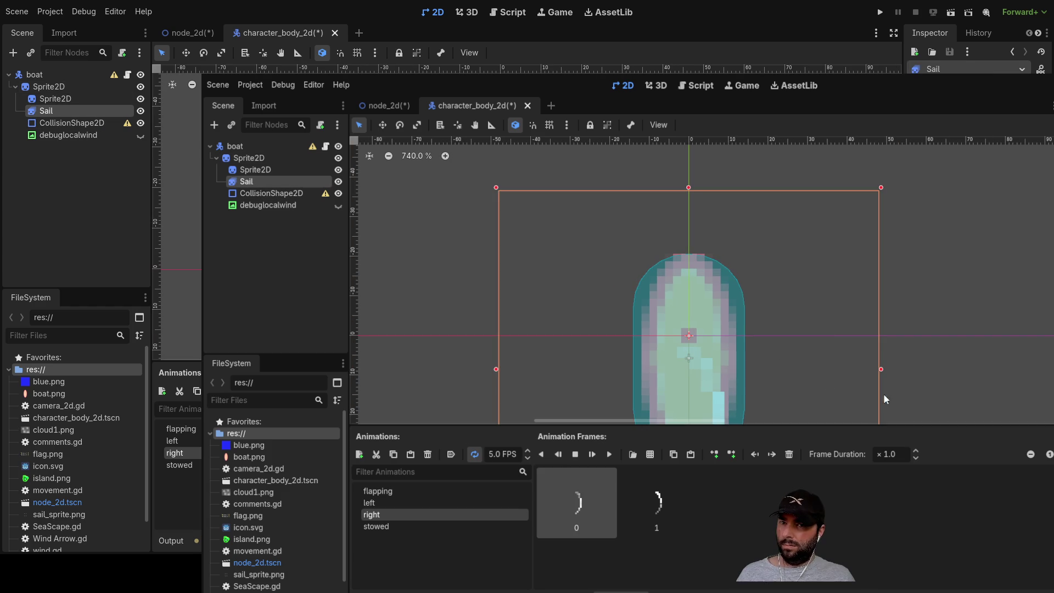
scroll(927, 381, "down", 2)
scroll(832, 305, "down", 2)
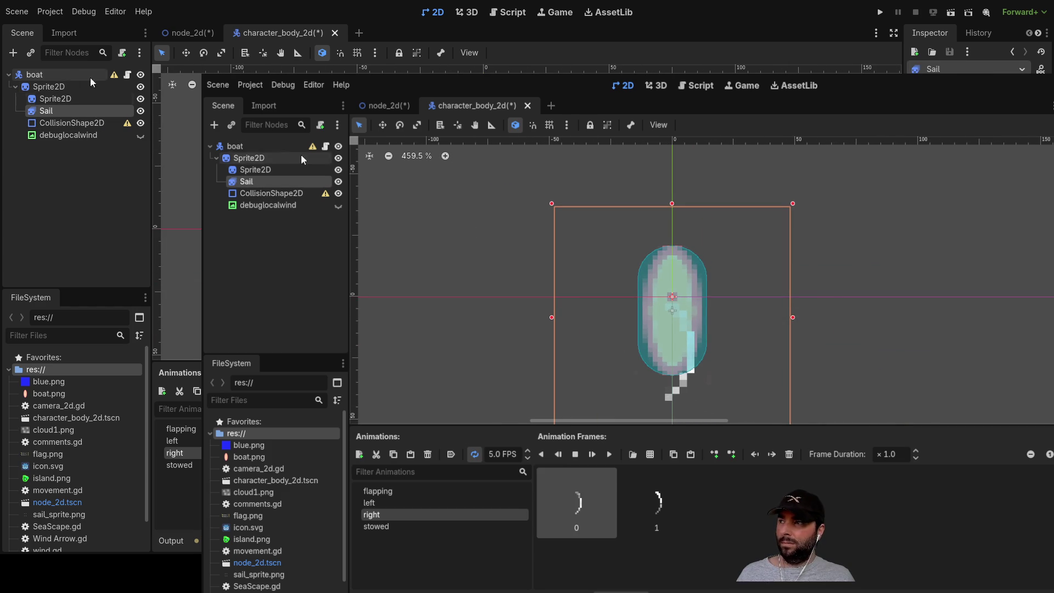
left_click(190, 34)
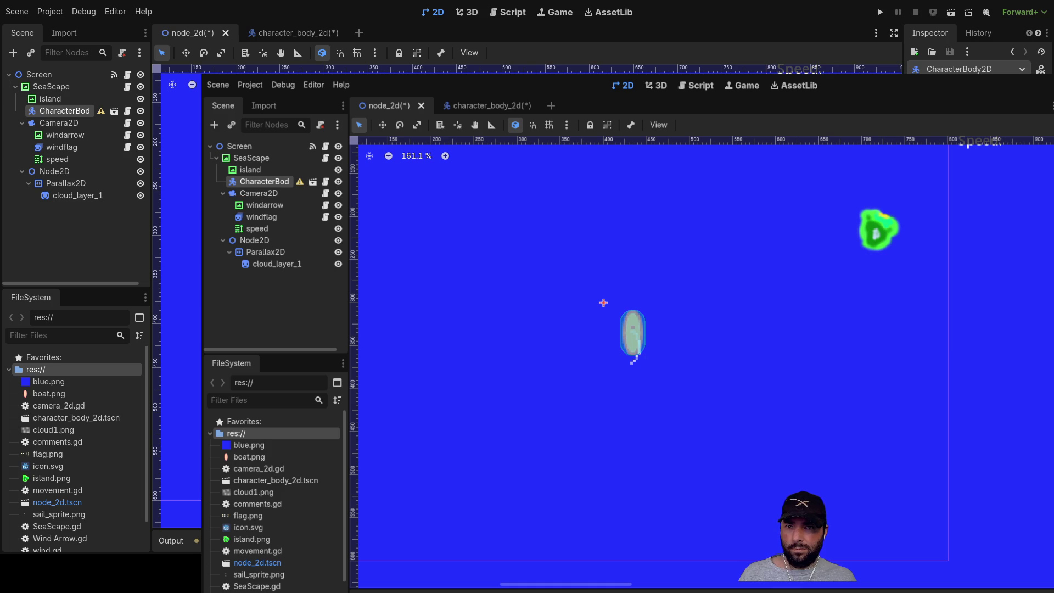
left_click(311, 30)
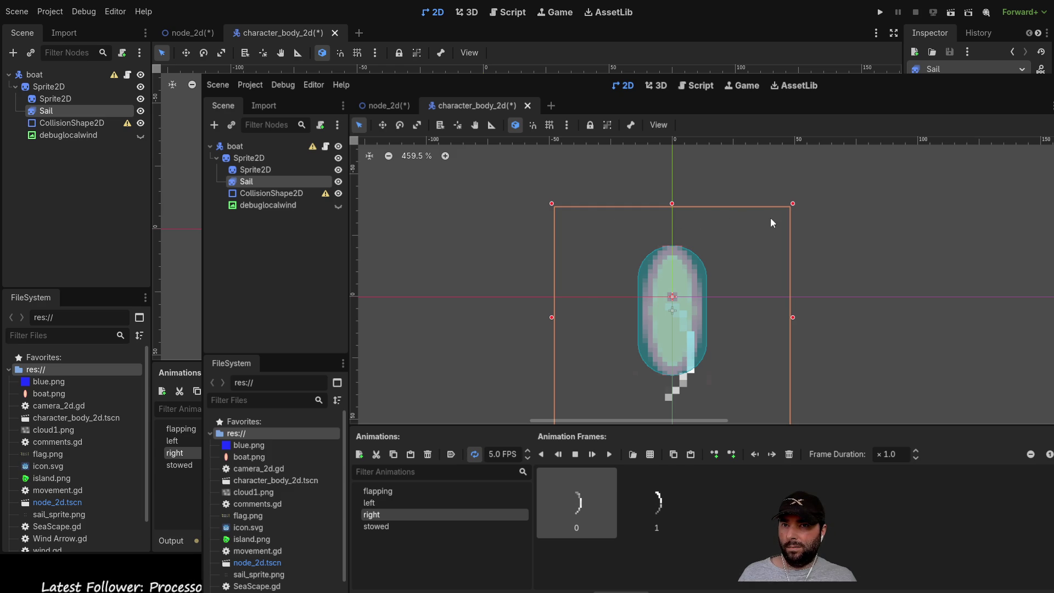
left_click(246, 157)
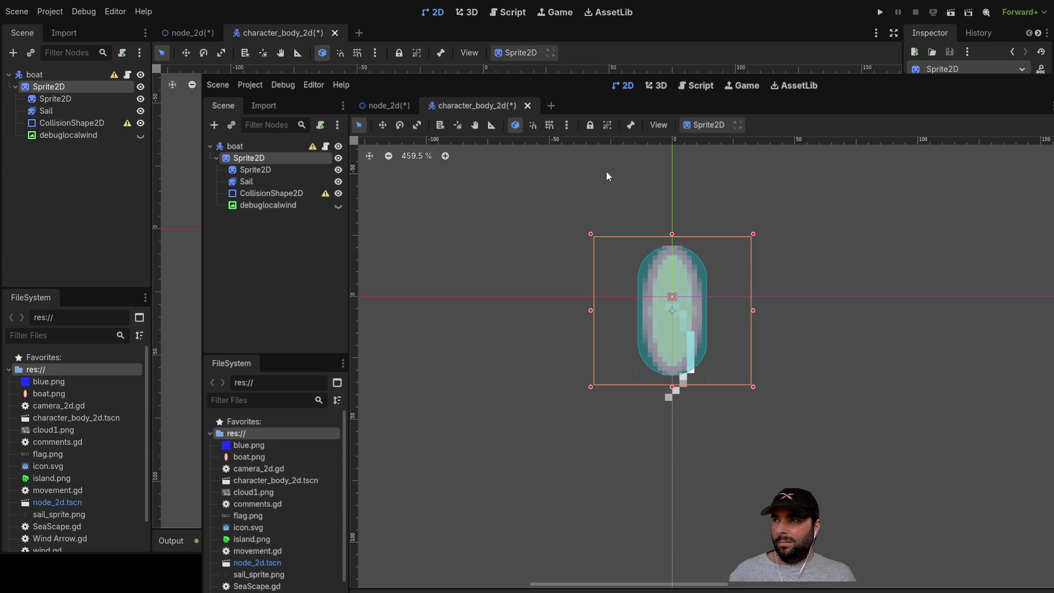
scroll(604, 198, "up", 3)
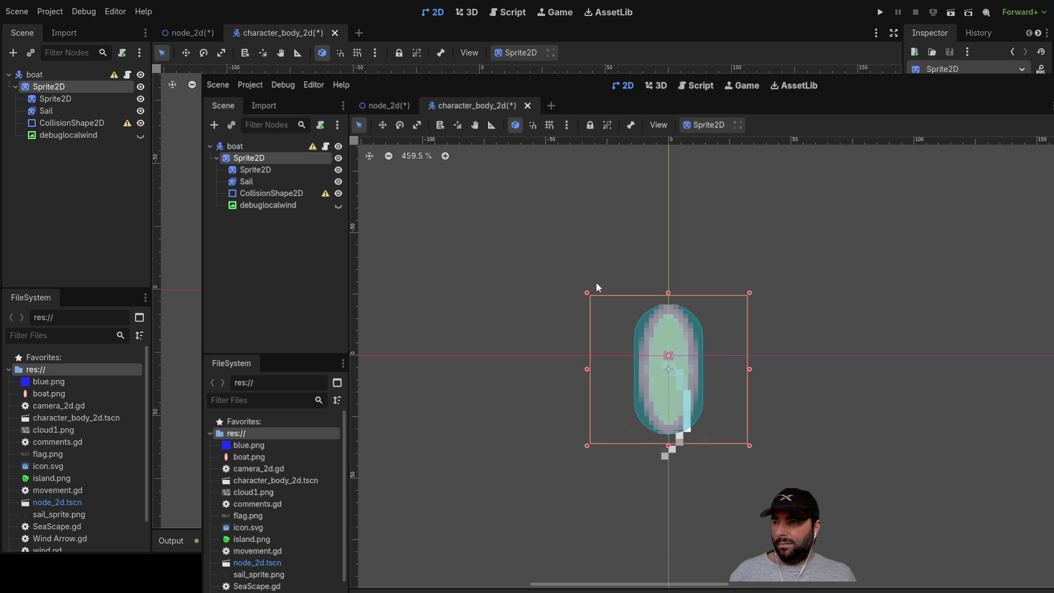
left_click(621, 314)
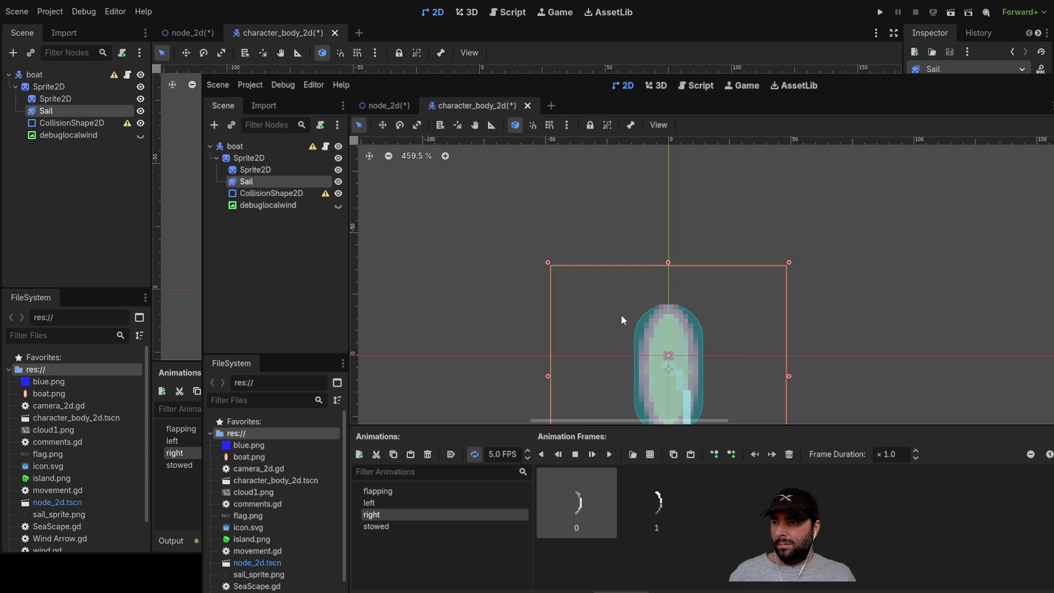
scroll(880, 323, "down", 2)
mouse_move(840, 283)
left_mouse_down()
mouse_move(864, 230)
mouse_move(826, 167)
left_mouse_up()
left_click(55, 99)
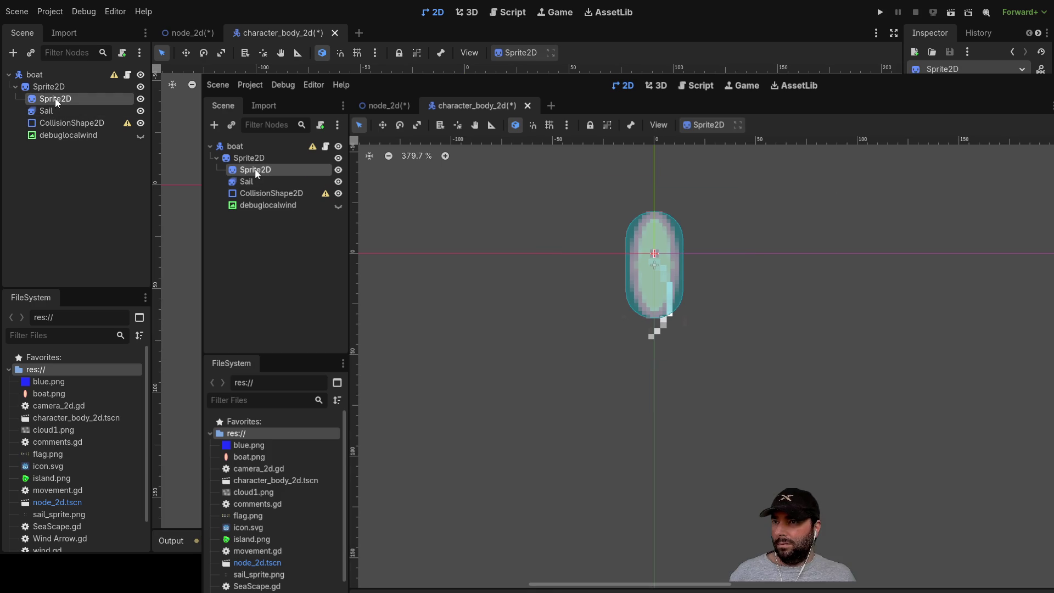
left_click(54, 87)
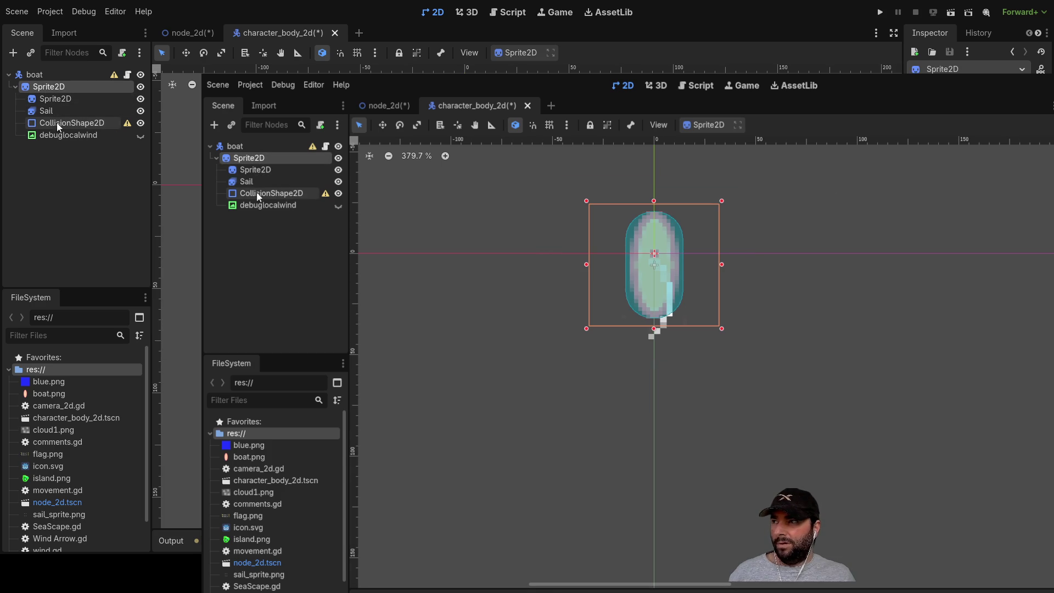
left_click(192, 33)
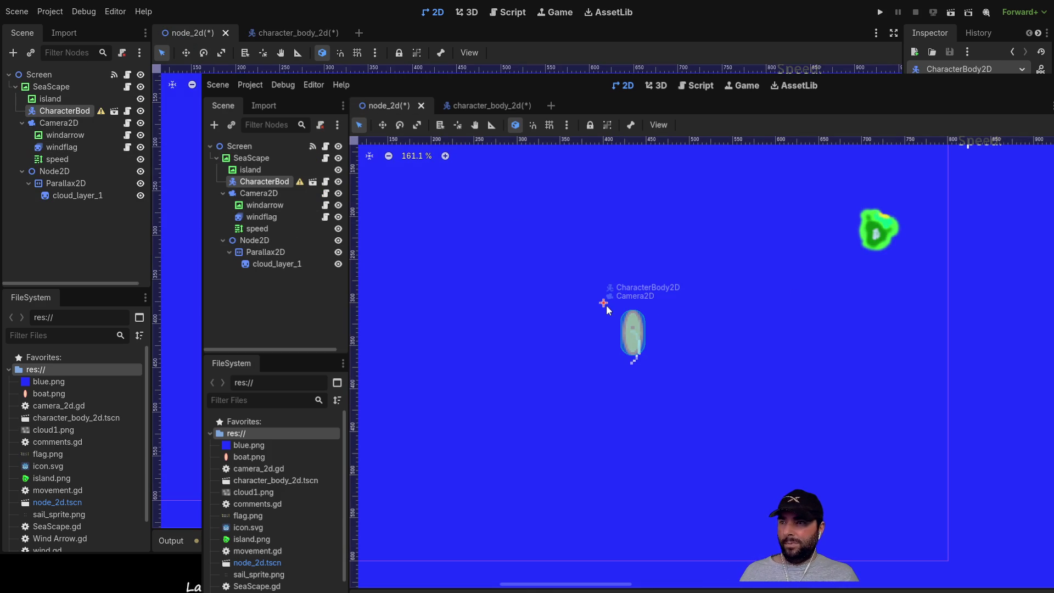
scroll(768, 358, "down", 3)
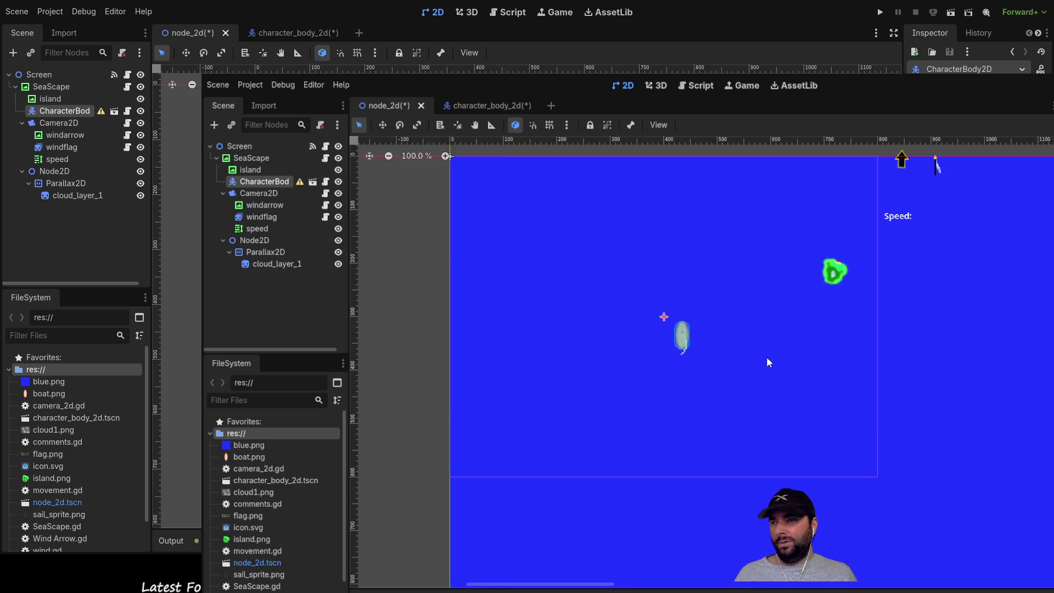
scroll(758, 365, "up", 1)
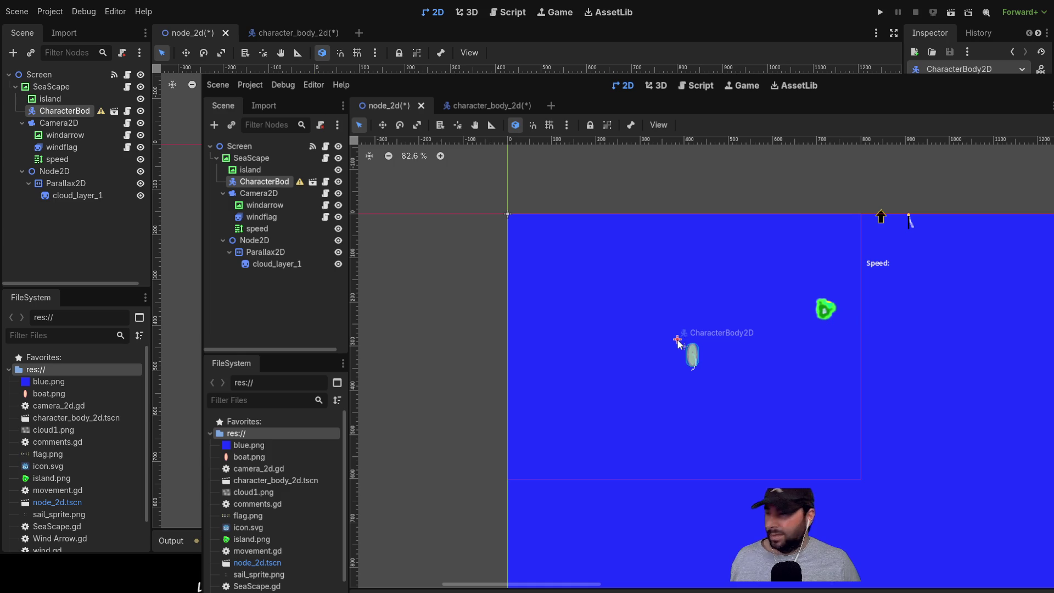
left_click(687, 395)
scroll(714, 385, "up", 5)
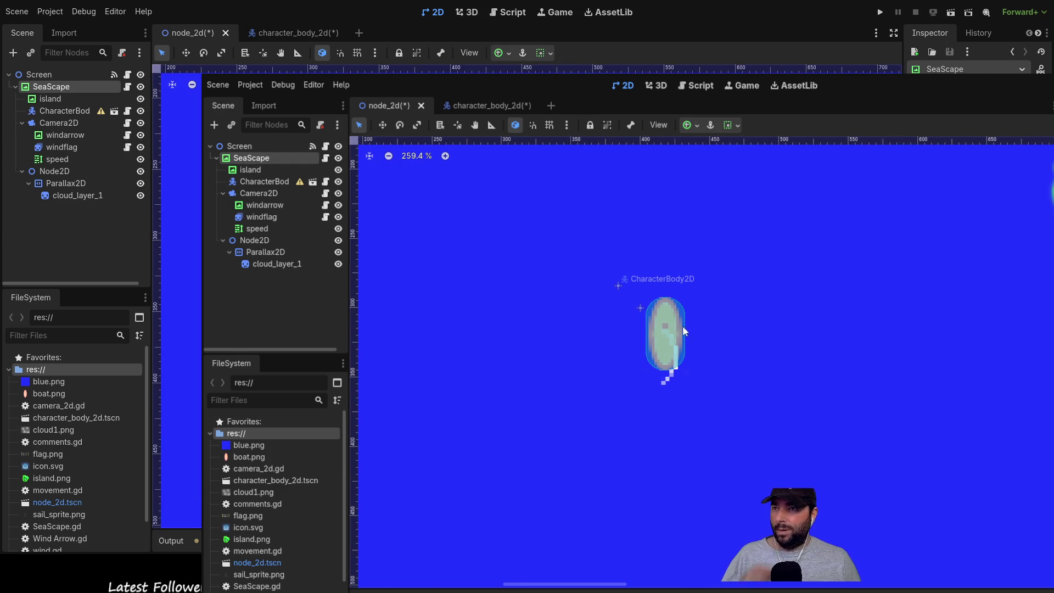
left_click(619, 285)
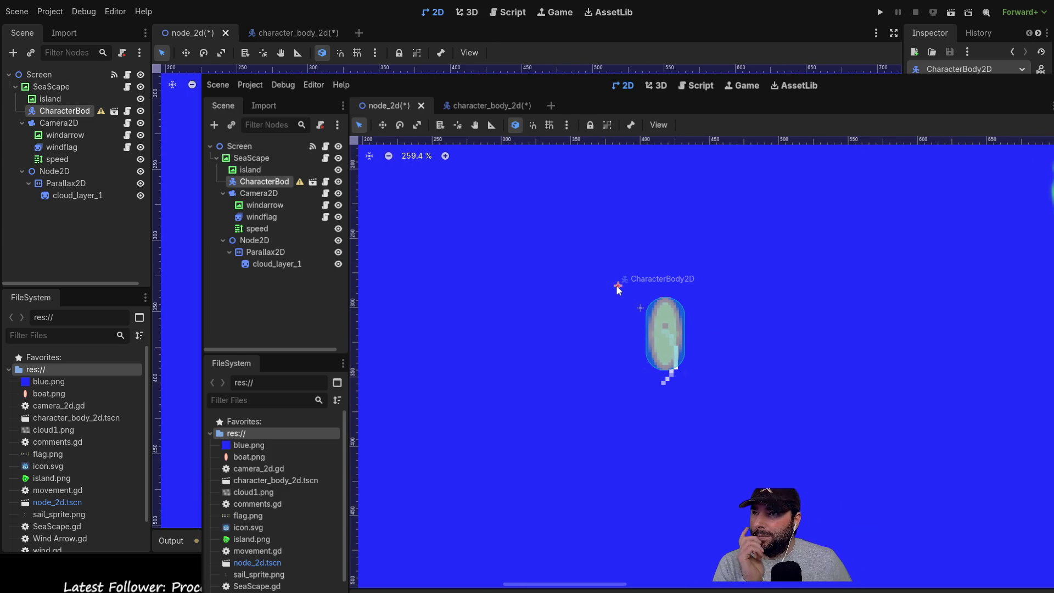
mouse_move(617, 286)
left_mouse_down()
mouse_move(629, 312)
mouse_move(591, 268)
left_mouse_up()
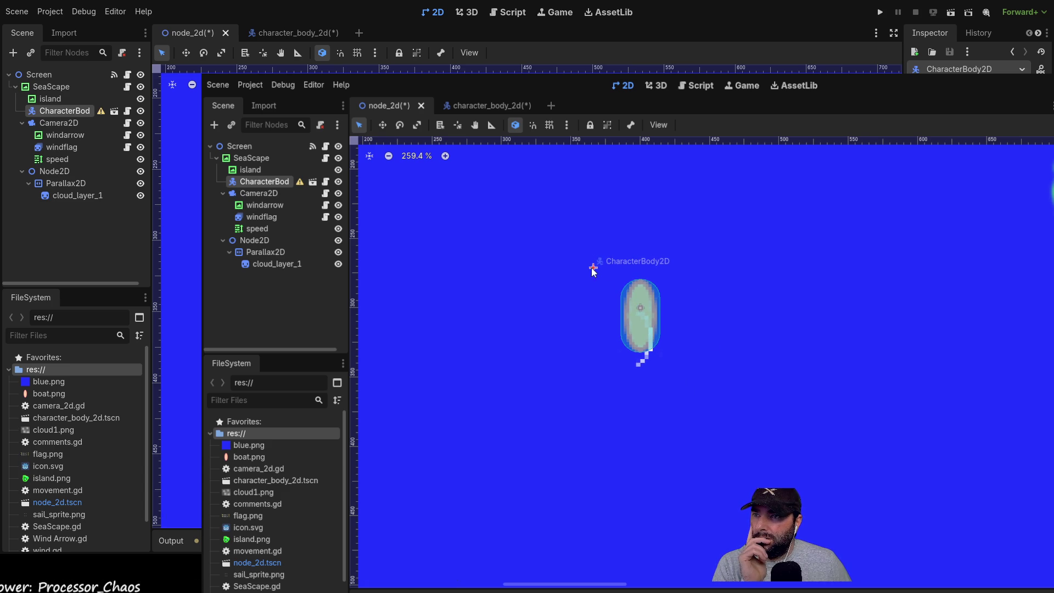
left_click(758, 355)
scroll(777, 439, "down", 7)
scroll(812, 473, "down", 3)
scroll(813, 473, "right", 3)
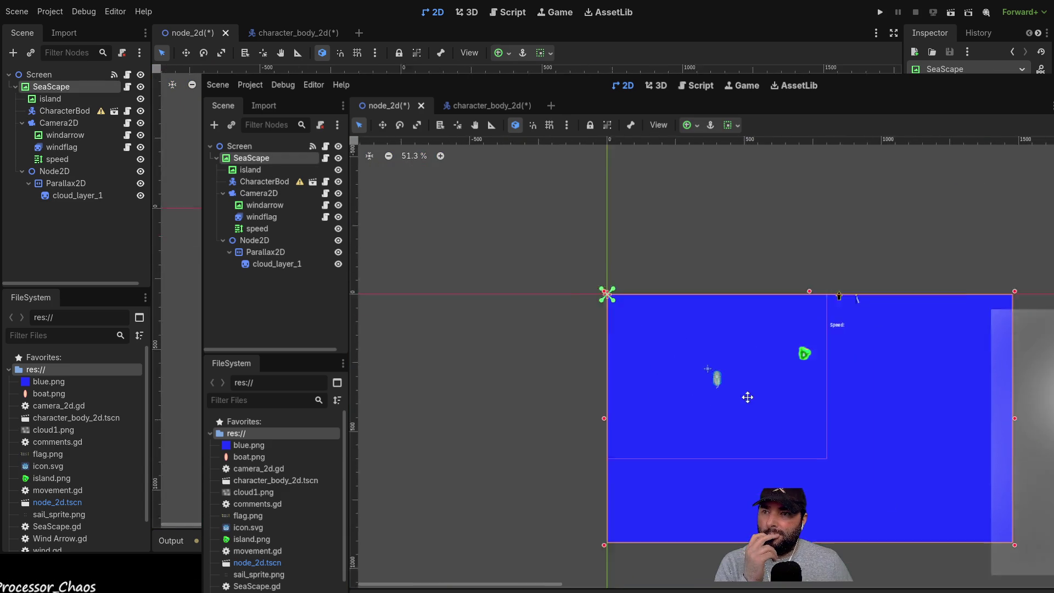
scroll(787, 314, "up", 1)
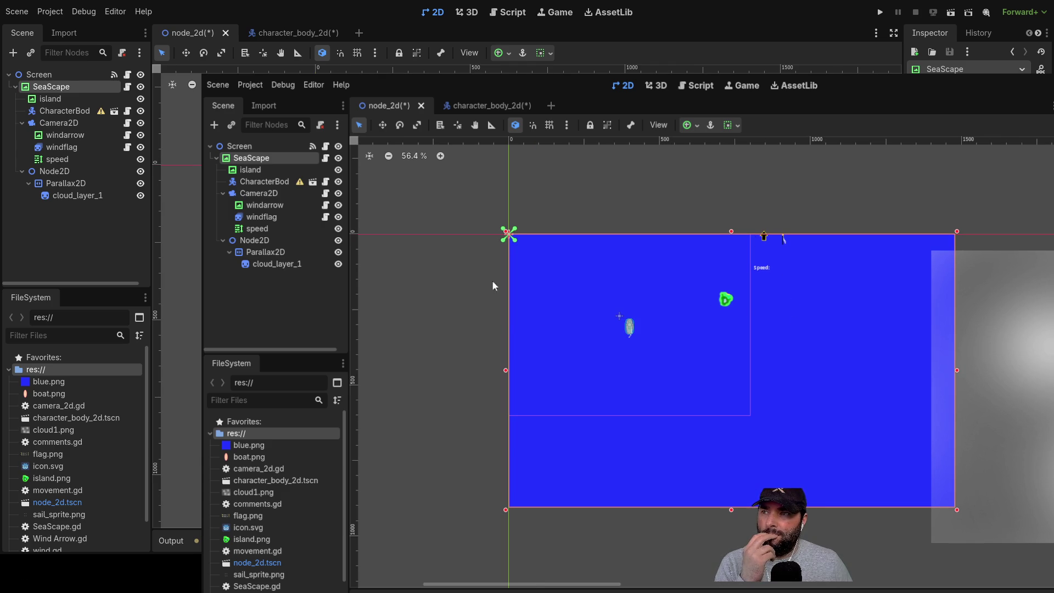
left_click(59, 123)
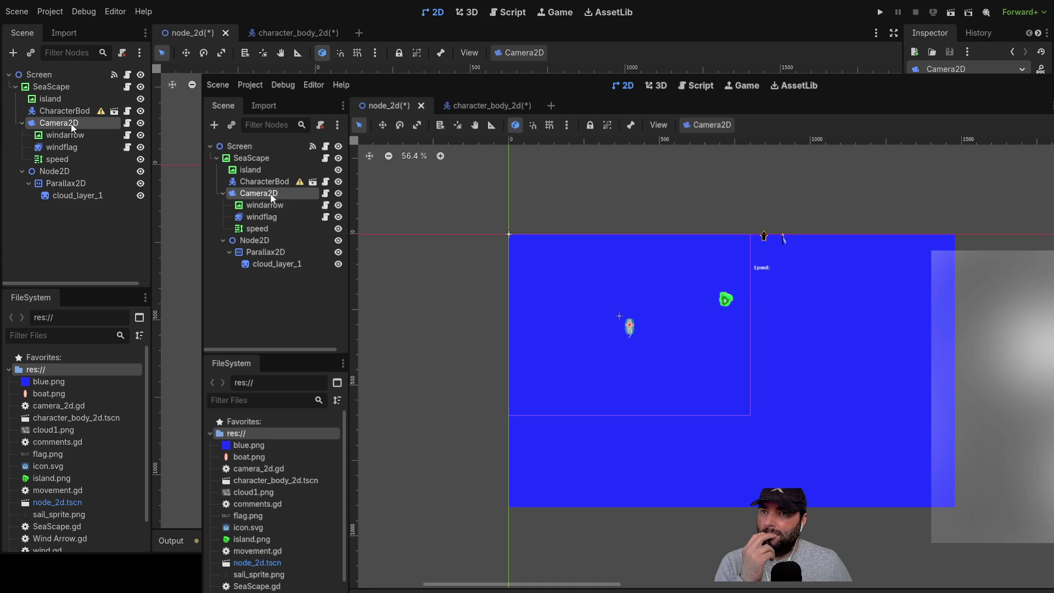
Drag the windarrow sprite left toward the top of the camera view.
left_click(67, 184)
scroll(988, 351, "down", 5)
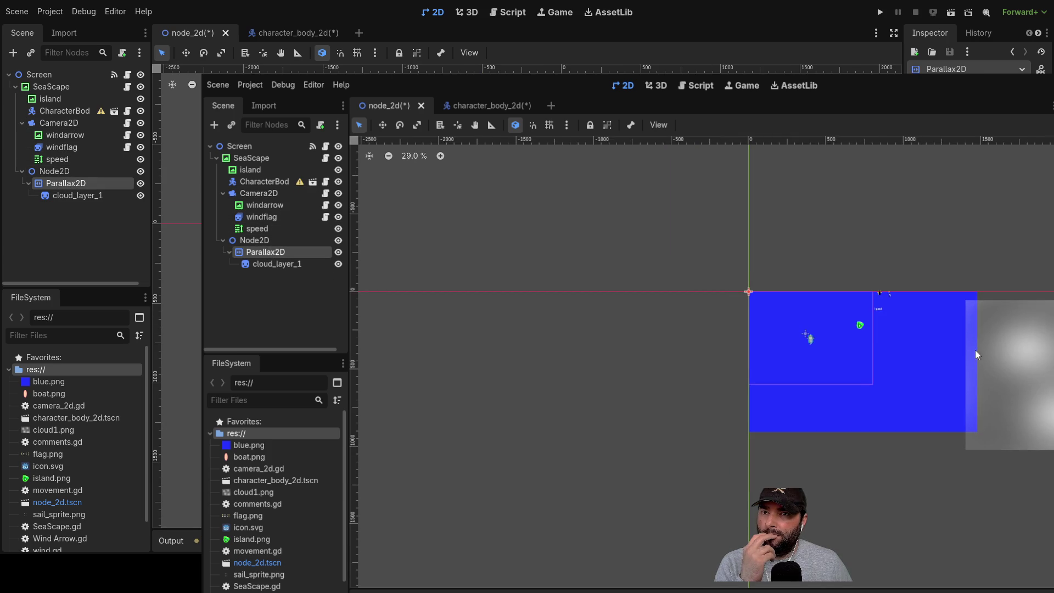
scroll(607, 281, "up", 8)
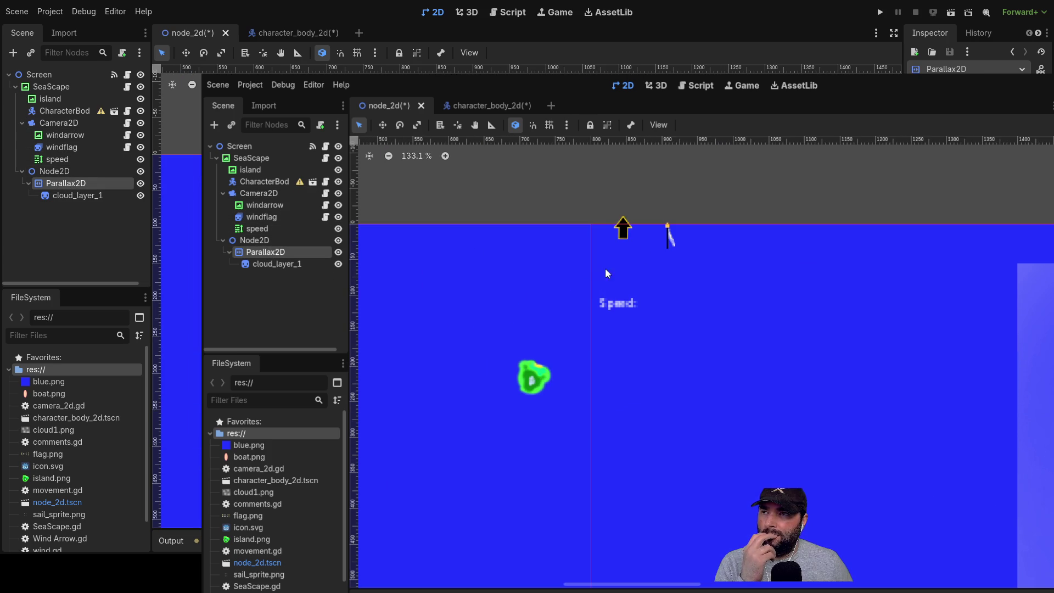
left_click(73, 137)
mouse_move(626, 243)
left_mouse_down()
mouse_move(522, 260)
mouse_move(452, 249)
left_mouse_up()
left_click(585, 156)
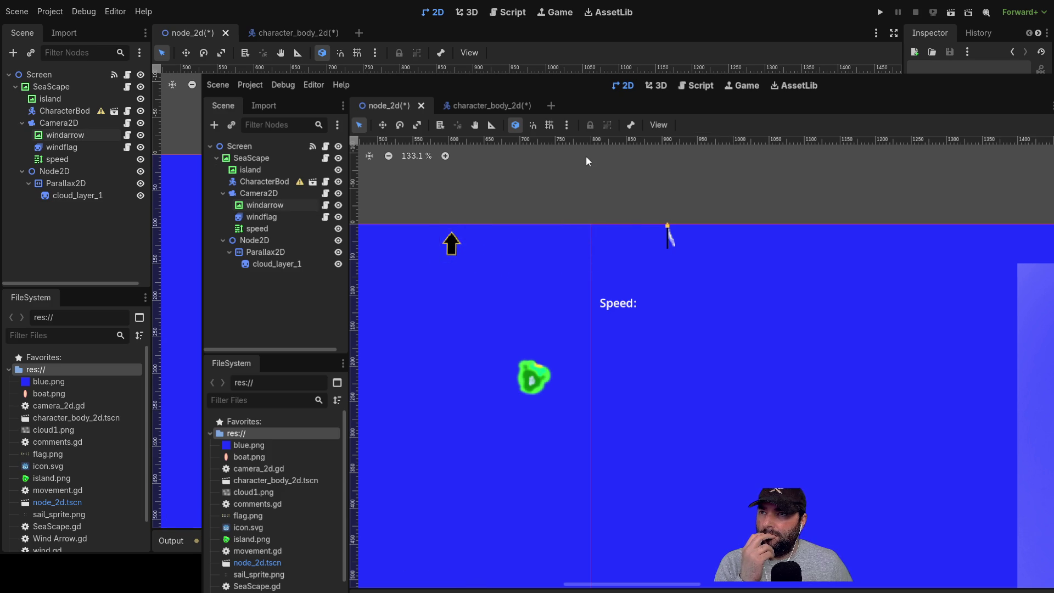
Move the windflag beside the arrow and the Speed label up just beneath them.
scroll(586, 156, "left", 5)
scroll(586, 156, "up", 1)
left_click(832, 266)
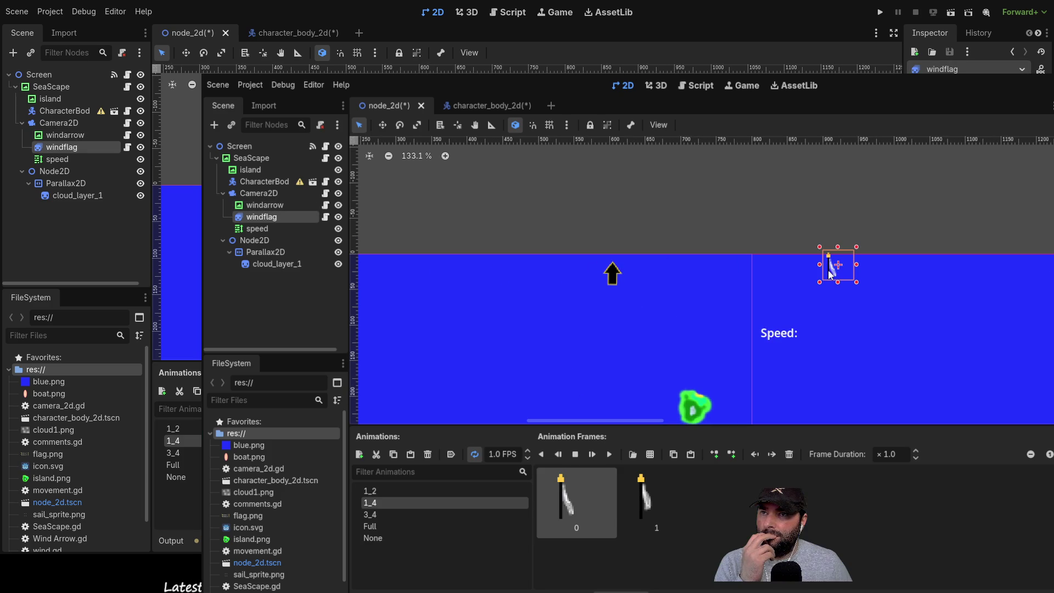
left_click_drag(832, 269, 642, 279)
left_click(842, 281)
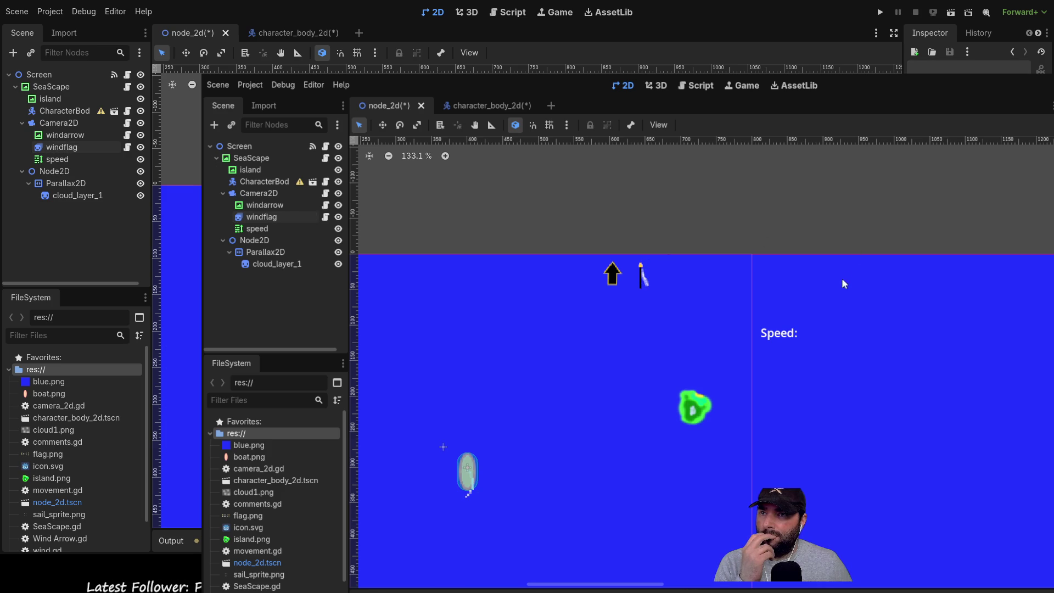
left_click(780, 339)
mouse_move(780, 339)
left_mouse_down()
mouse_move(626, 321)
mouse_move(641, 313)
left_mouse_up()
left_click(670, 205)
Scroll the view back and step the selection up to the island node.
scroll(760, 301, "down", 10)
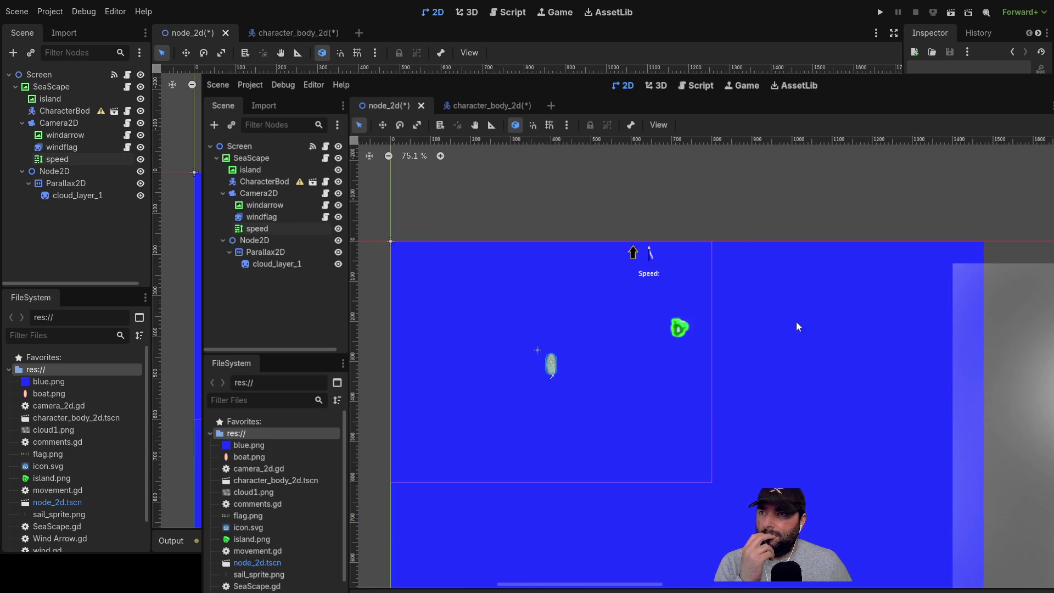
scroll(762, 306, "left", 2)
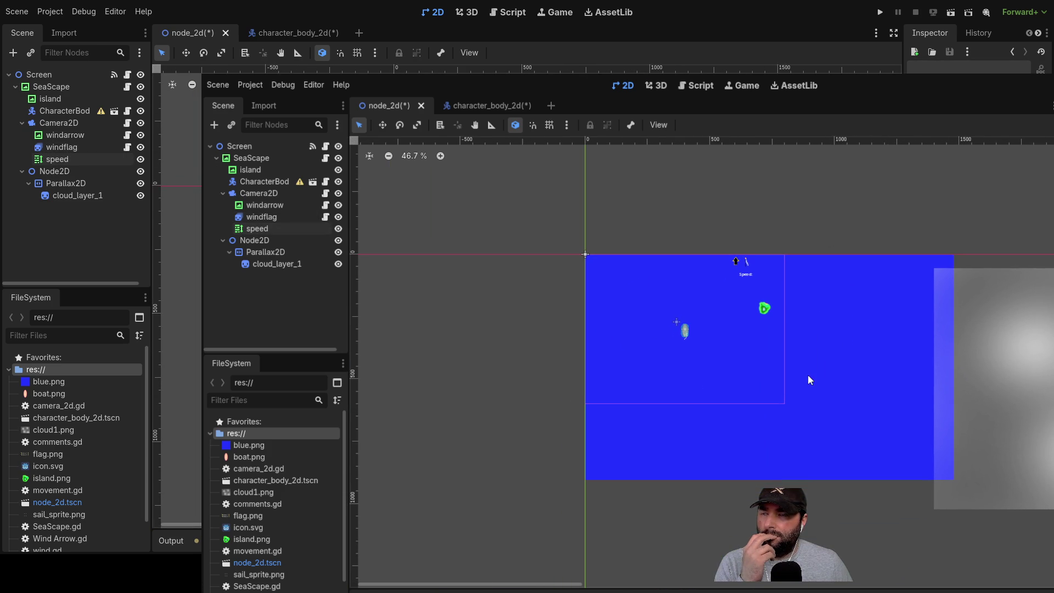
scroll(838, 364, "up", 4)
scroll(825, 316, "up", 1)
key("Up")
key("Up")
key("Up")
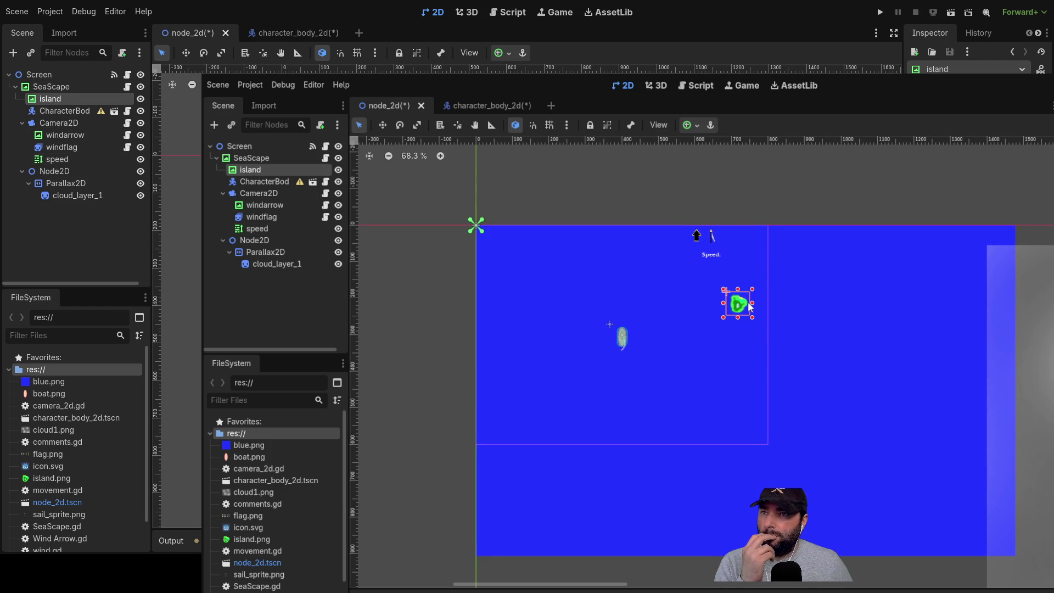
Move the island toward the boat and slide cloud_layer_1 left toward the origin.
left_click_drag(738, 308, 653, 332)
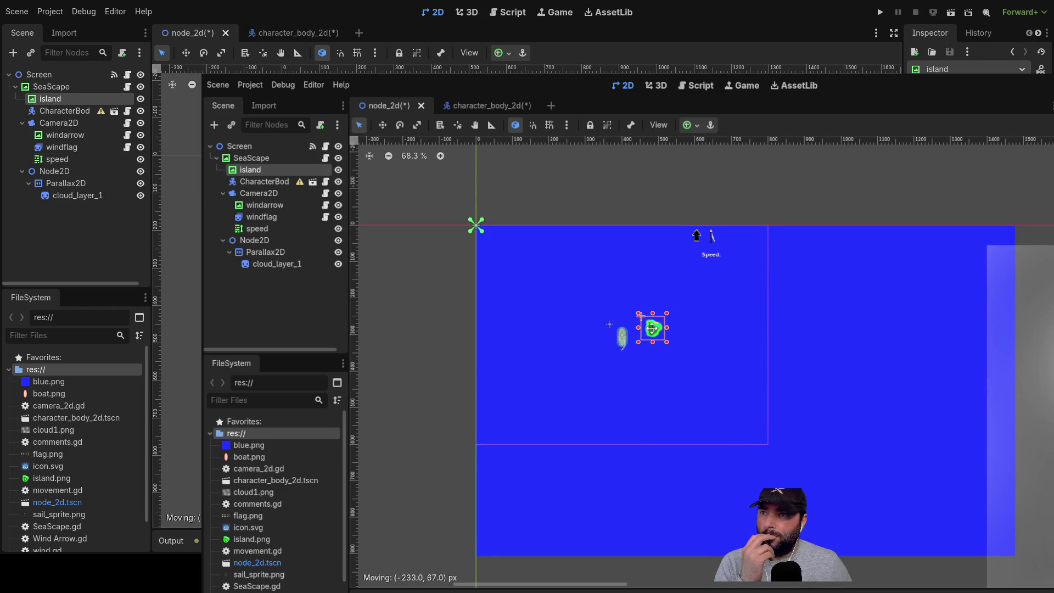
left_click(736, 200)
scroll(882, 288, "down", 6)
mouse_move(1028, 347)
left_mouse_down()
mouse_move(680, 344)
mouse_move(697, 342)
mouse_move(686, 318)
left_mouse_up()
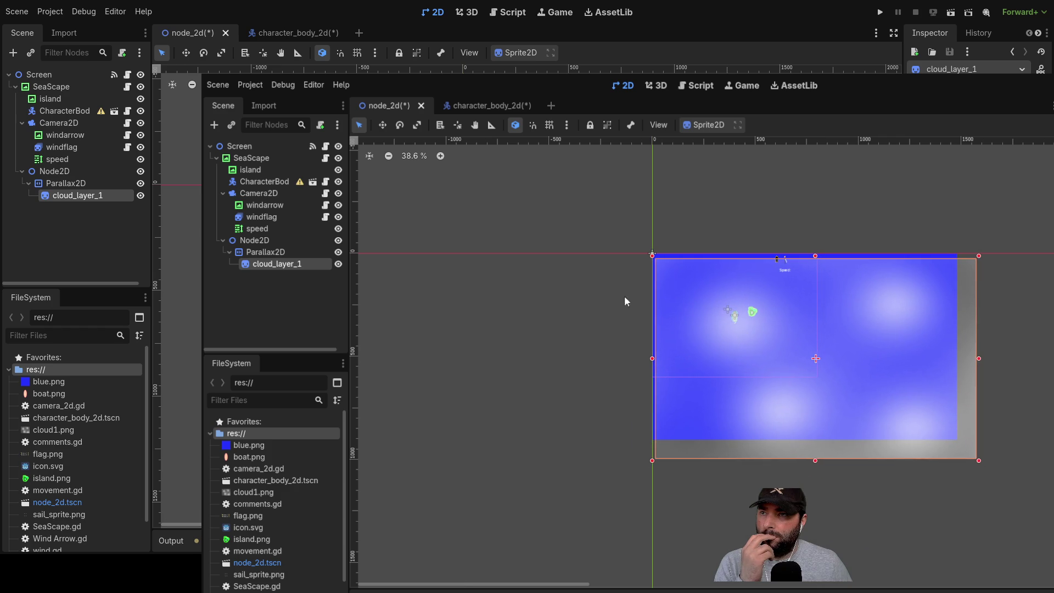
Zoom in to snap cloud_layer_1's top-left corner exactly onto the origin, then save and run.
scroll(681, 323, "up", 8)
scroll(675, 307, "up", 6)
scroll(608, 392, "up", 1)
mouse_move(801, 307)
left_mouse_down()
mouse_move(781, 291)
mouse_move(783, 275)
left_mouse_up()
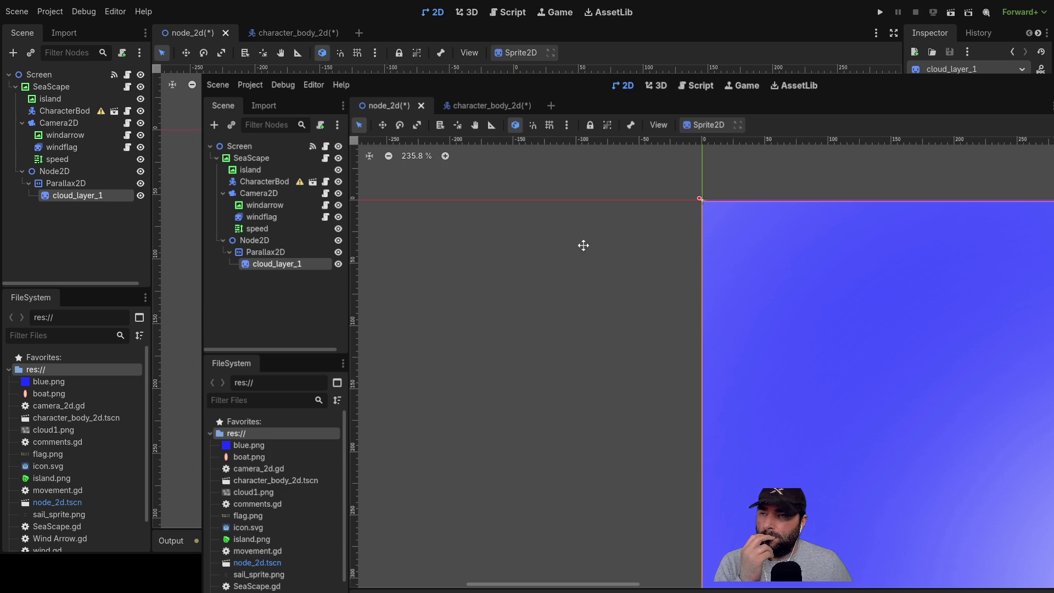
scroll(621, 369, "up", 10)
scroll(631, 275, "up", 2)
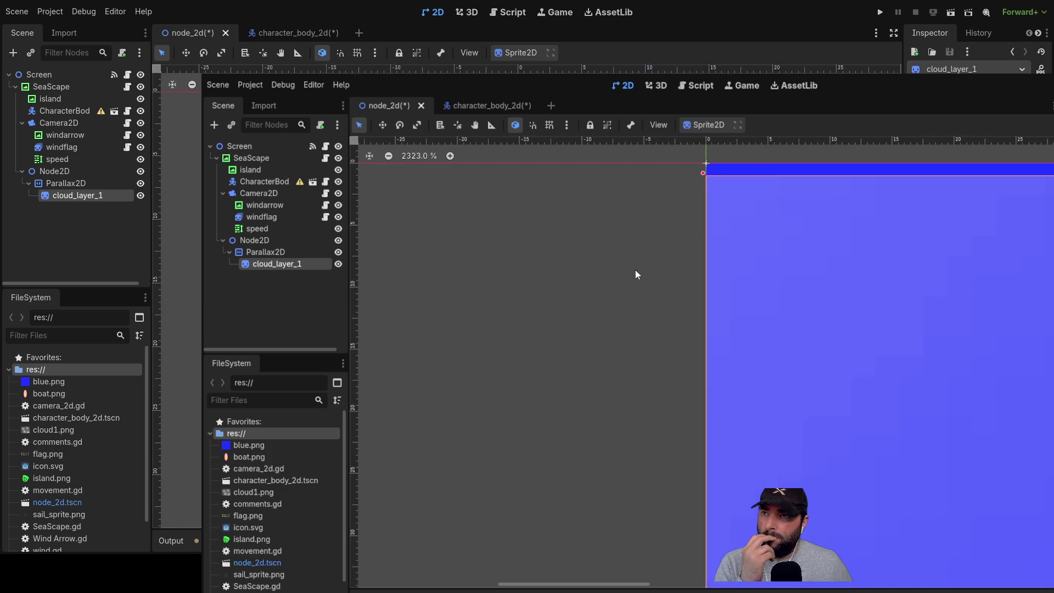
left_click_drag(670, 390, 670, 379)
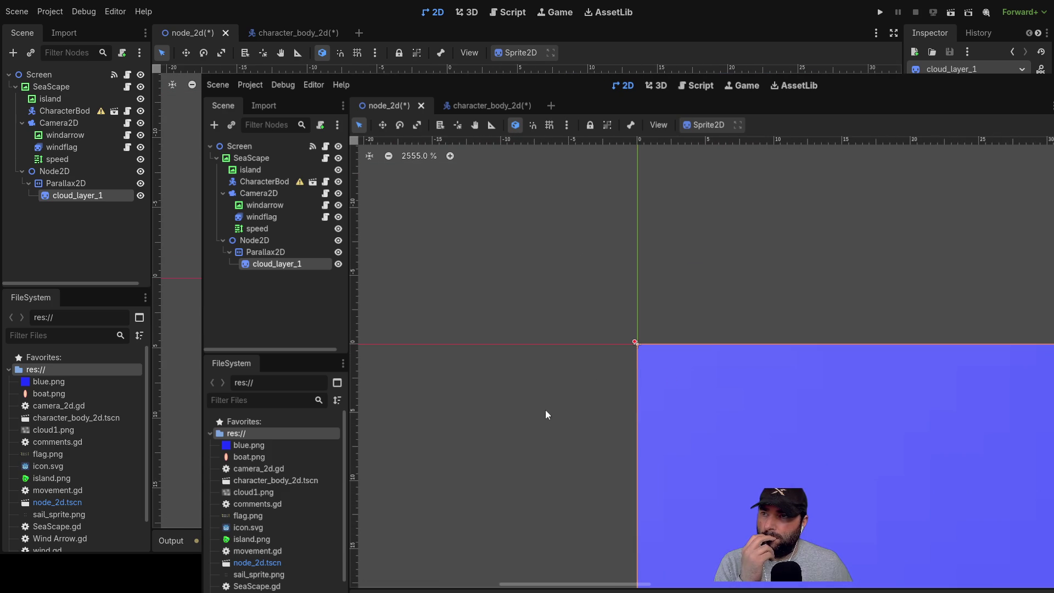
left_click(545, 409)
scroll(585, 414, "down", 14)
scroll(824, 446, "down", 6)
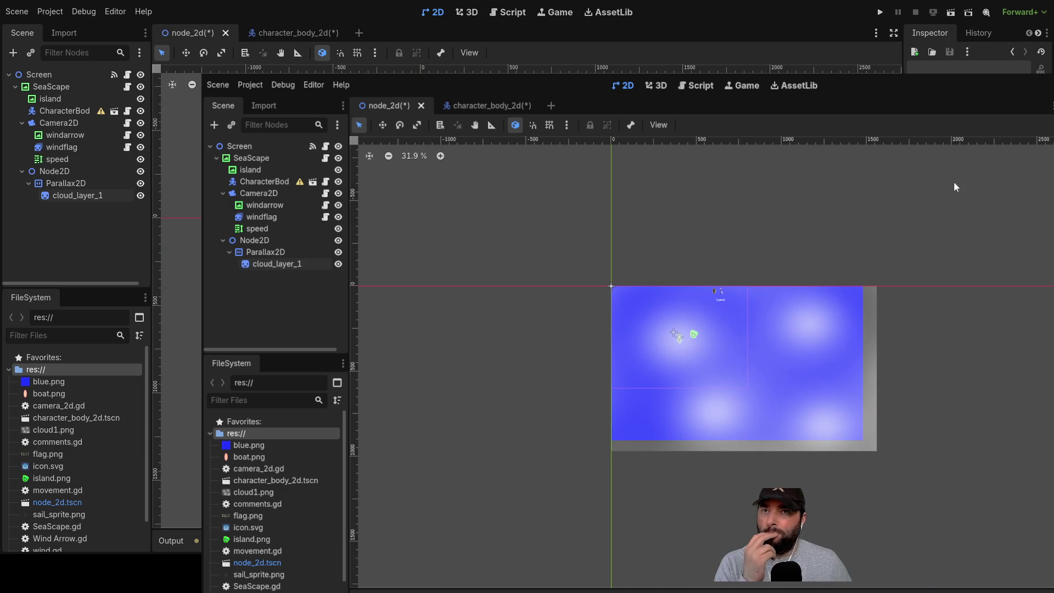
left_click(880, 13)
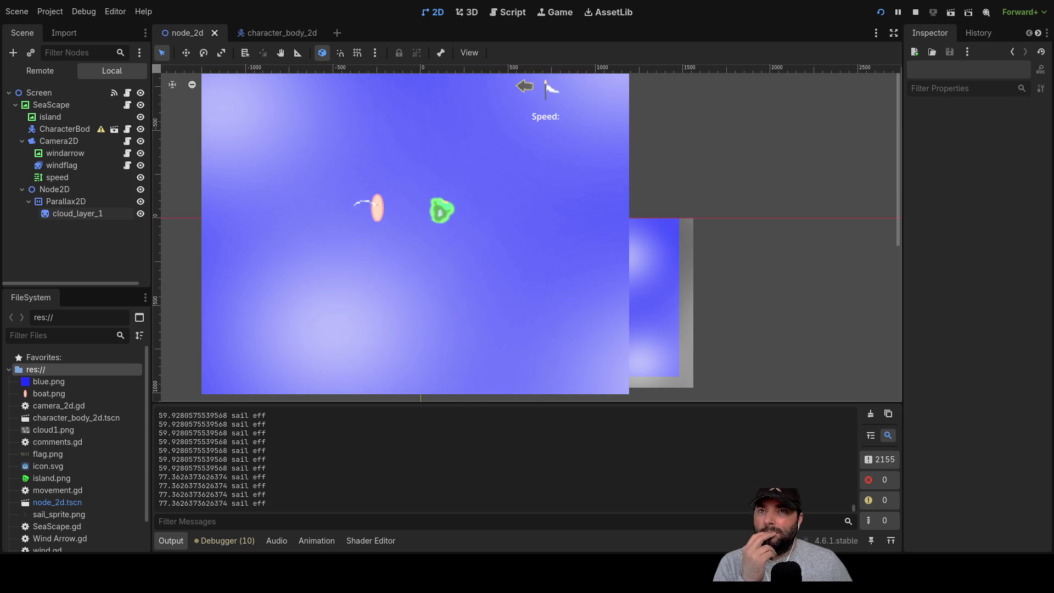
Stop the running playtest with F8 to return to the editor.
key("F8")
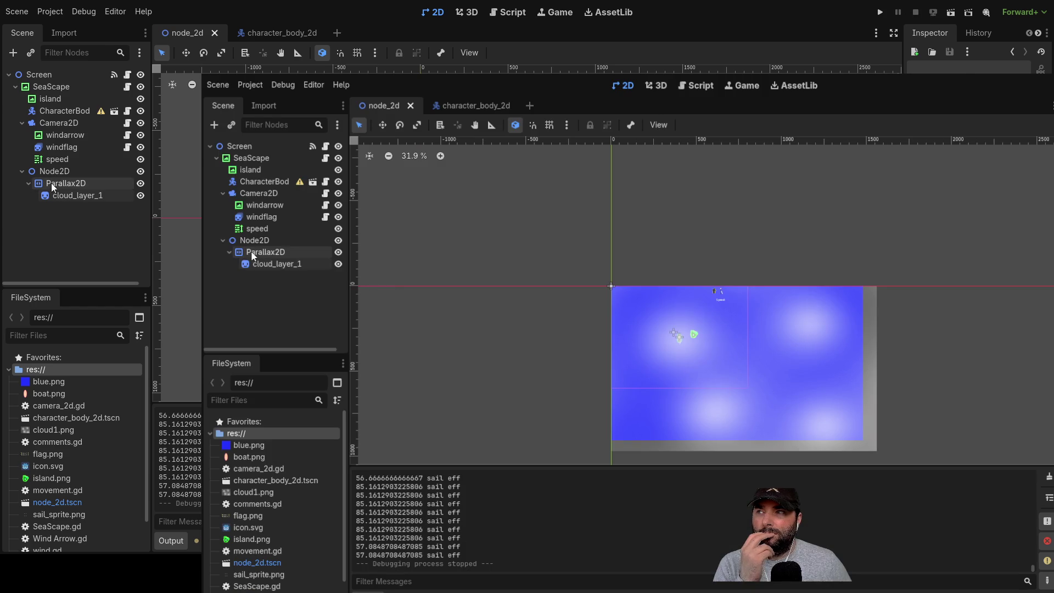
Set the Parallax2D's Repeat Times in the Inspector so the cloud layer tiles.
left_click(254, 252)
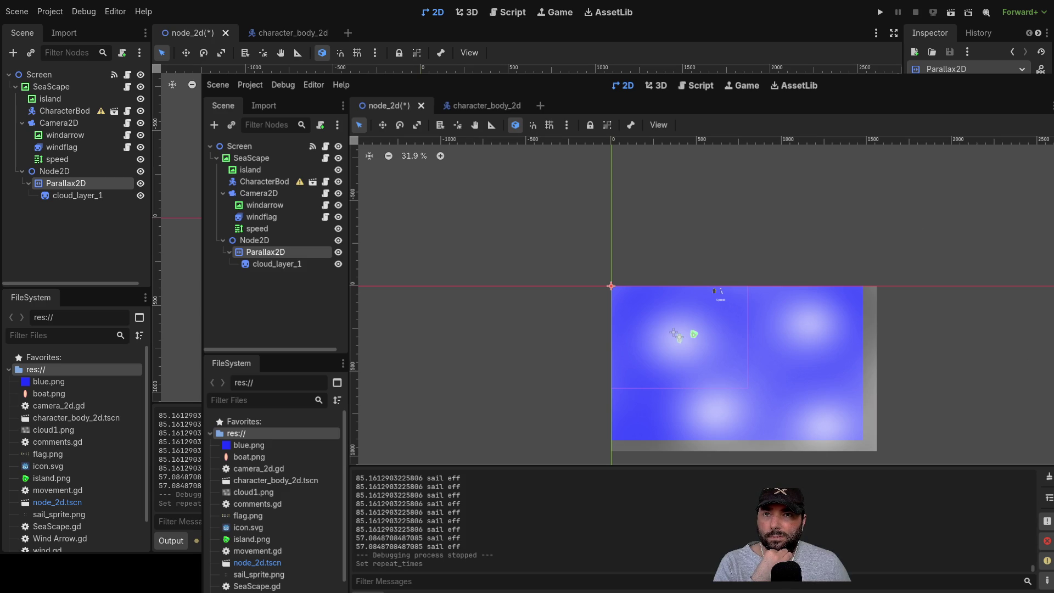
left_click(684, 246)
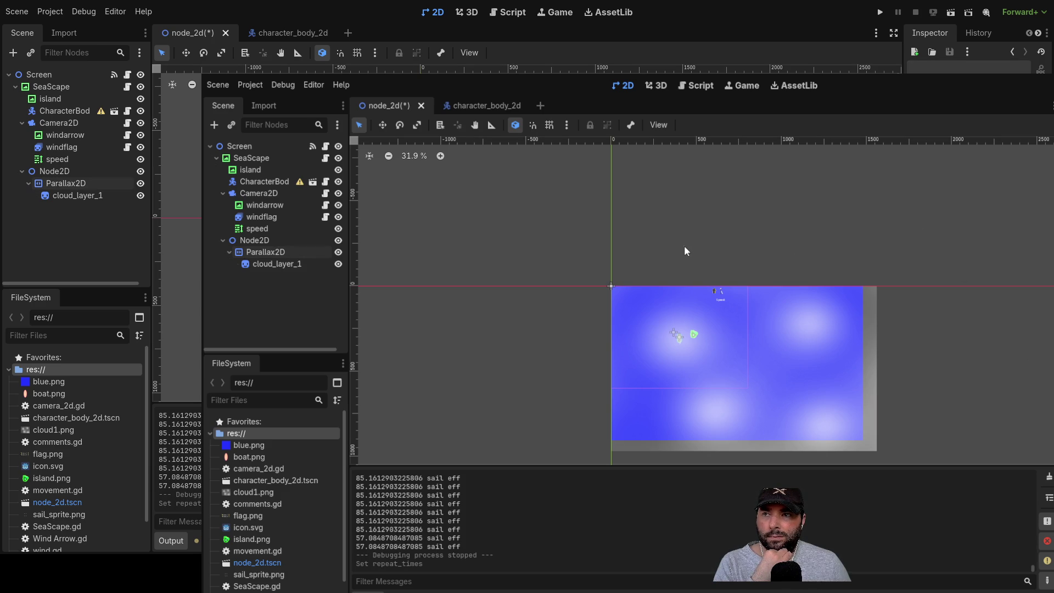
scroll(554, 368, "up", 6)
scroll(614, 321, "right", 3)
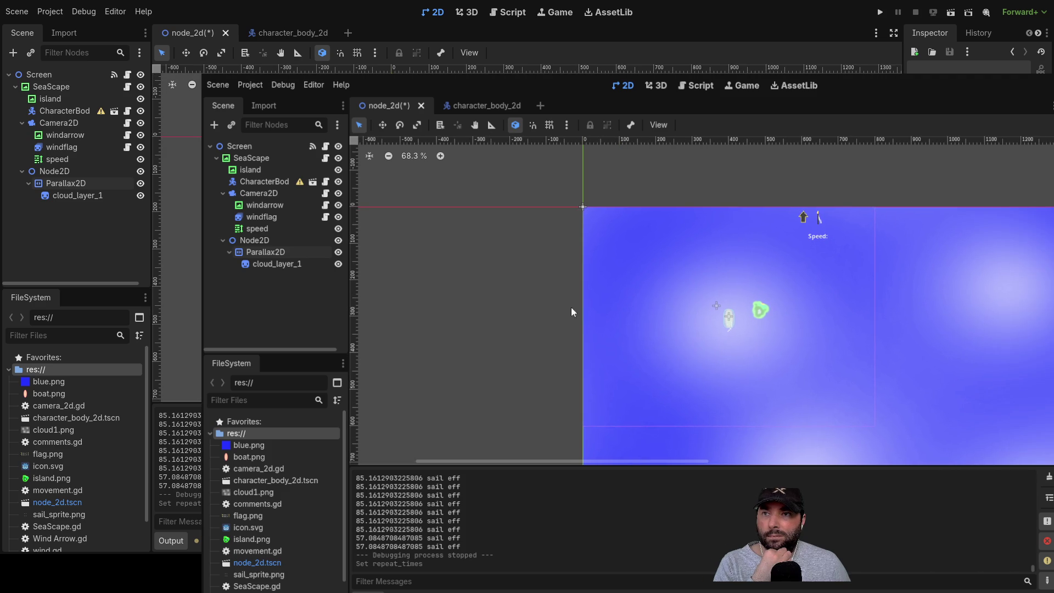
Run the game to check the repeating clouds, stop it, and reselect Parallax2D.
left_click(880, 12)
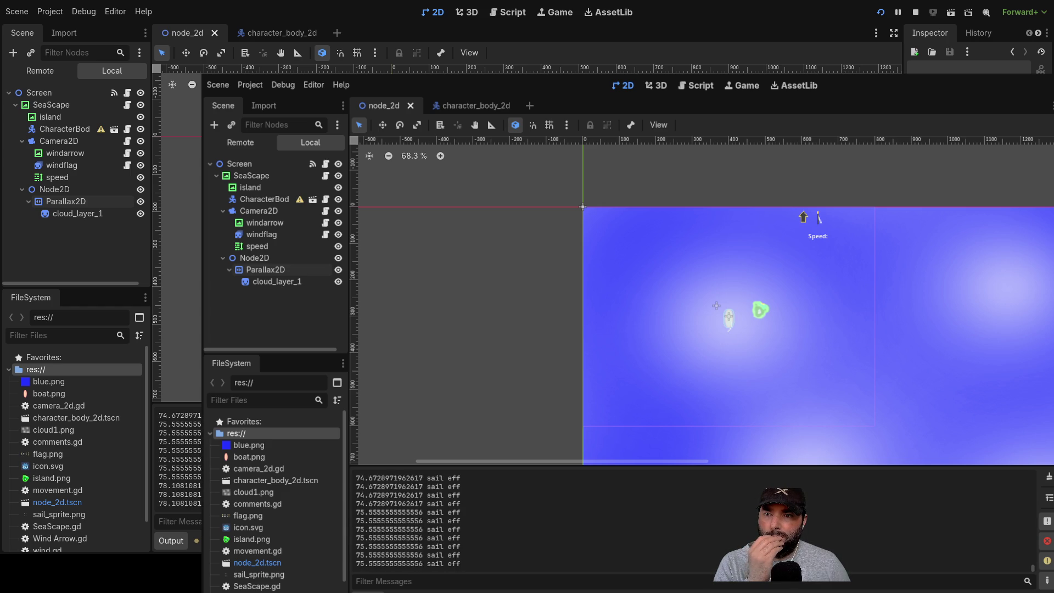
left_click(916, 12)
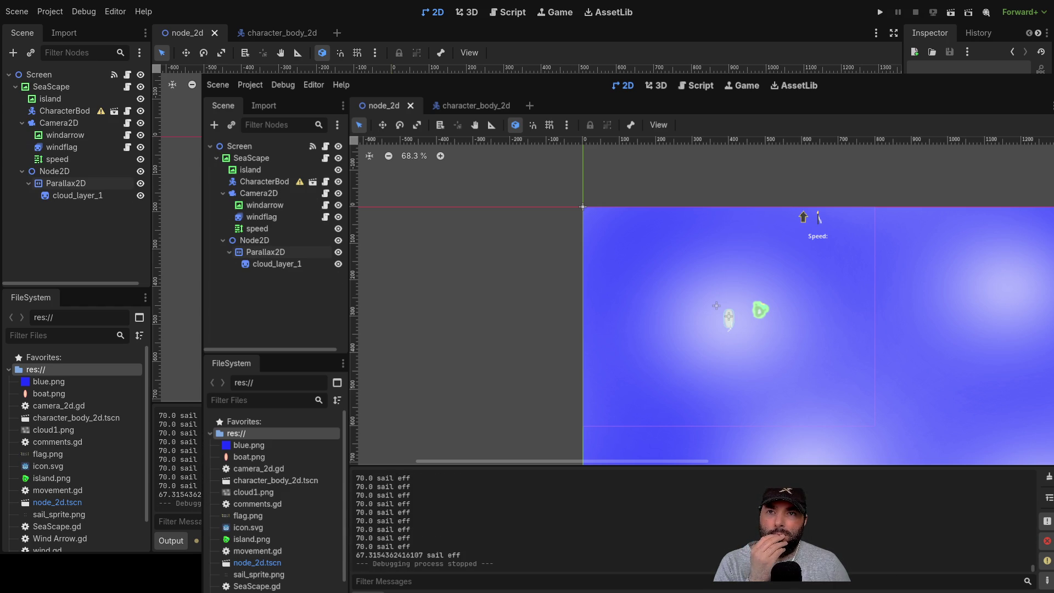
left_click(66, 183)
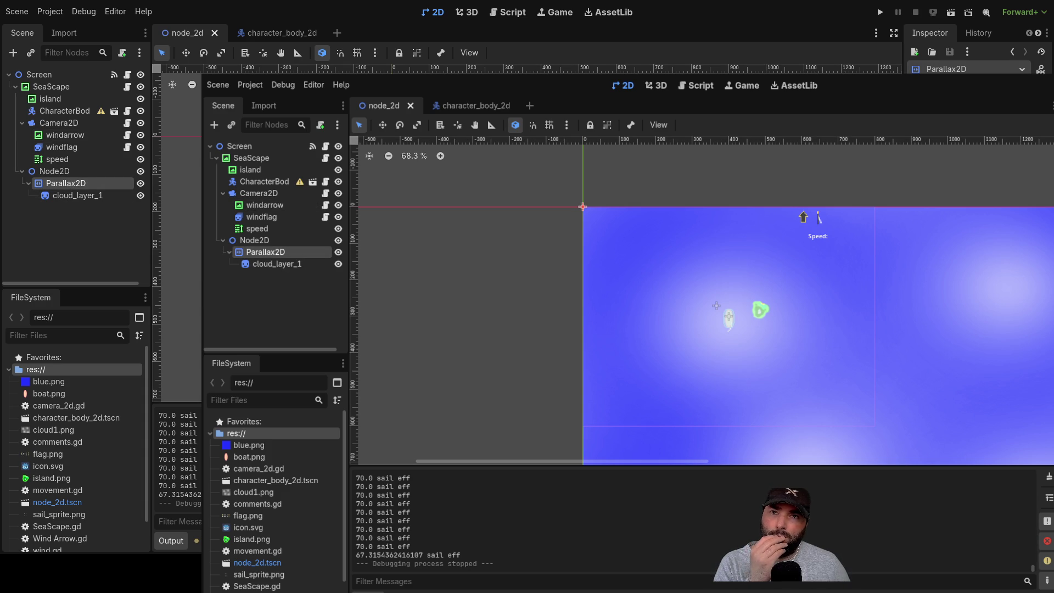